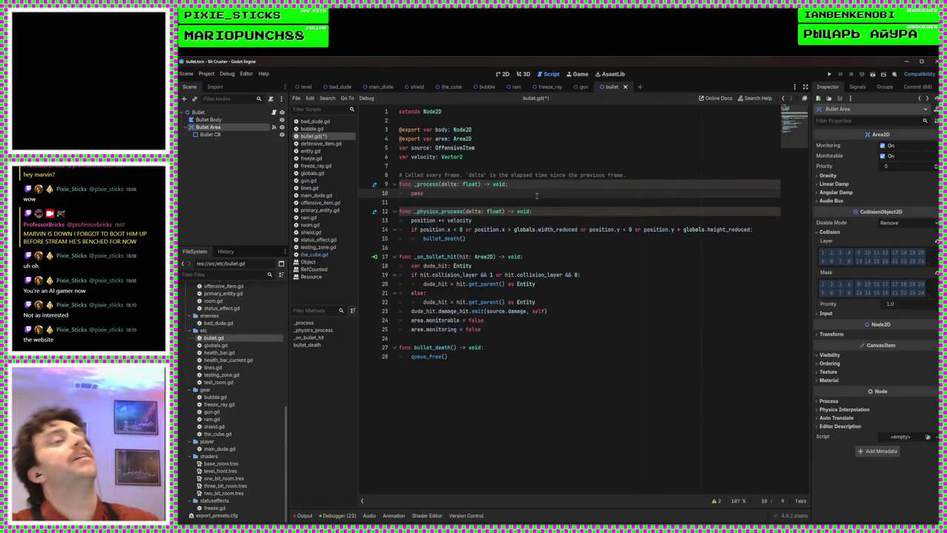
Save the edited bullet.gd script with its movement, hit and bullet_death functions
left_click(592, 199)
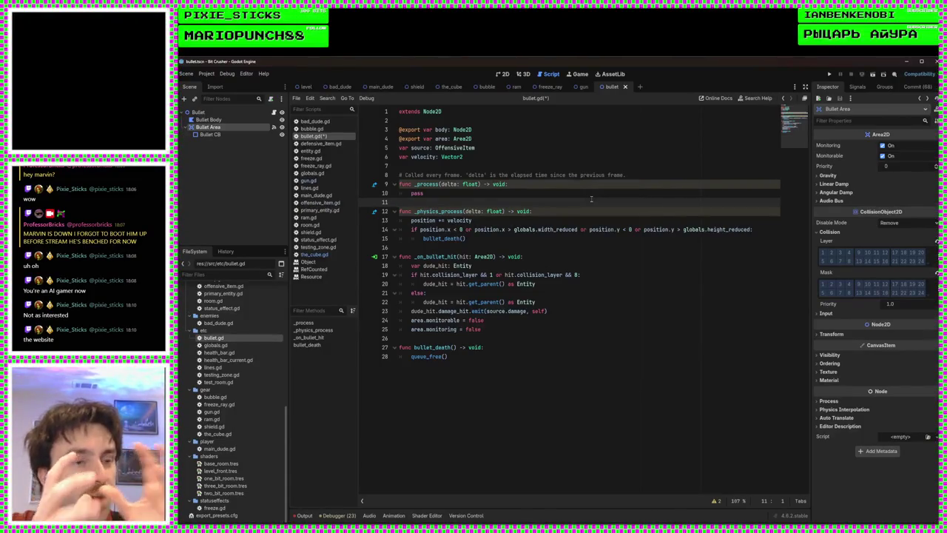
key("ctrl+s")
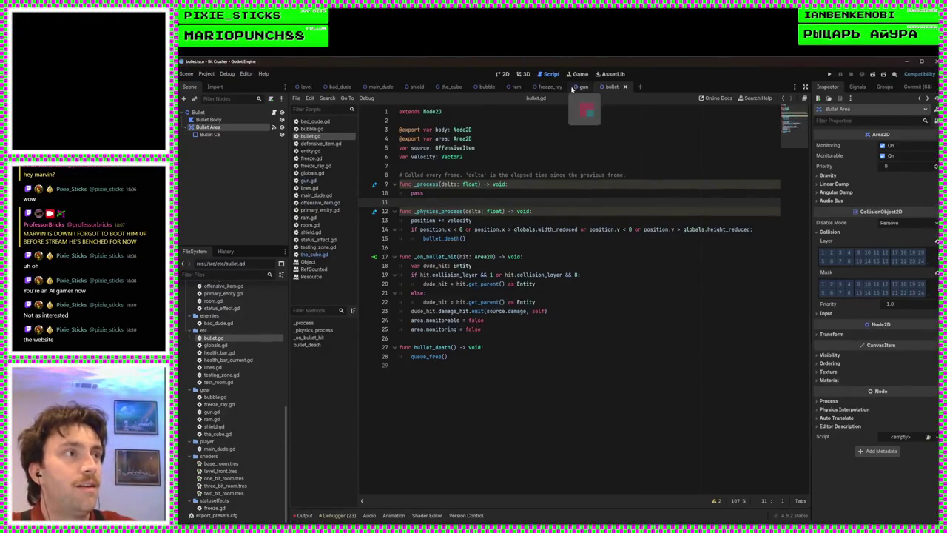
Inspect the Gun node's Bullet Scene resource, open that bullet scene, and select its Bullet root
left_click(584, 86)
left_click(195, 112)
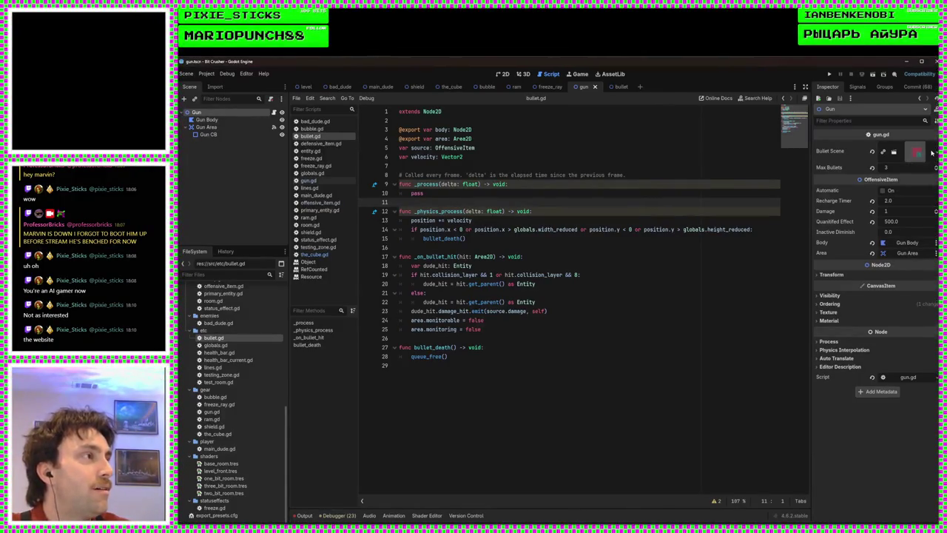
left_click(916, 151)
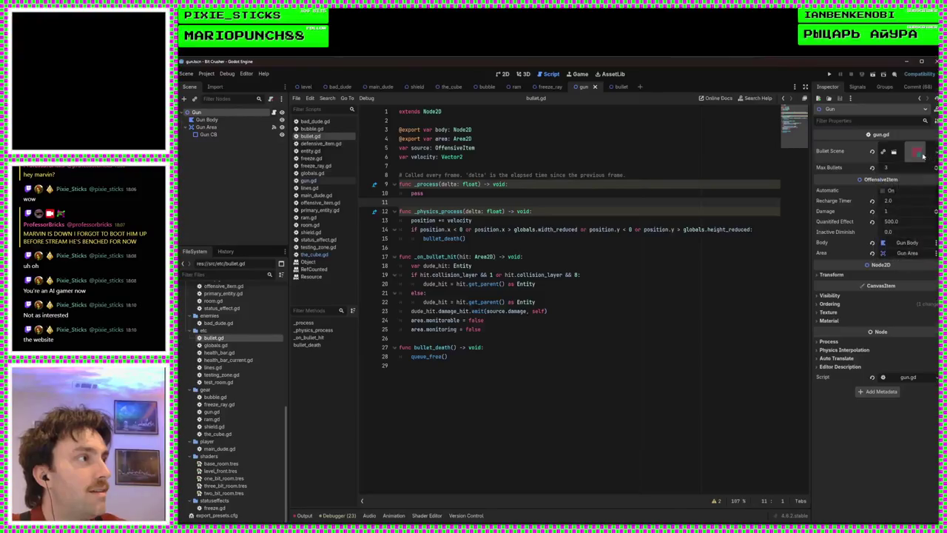
left_click(895, 181)
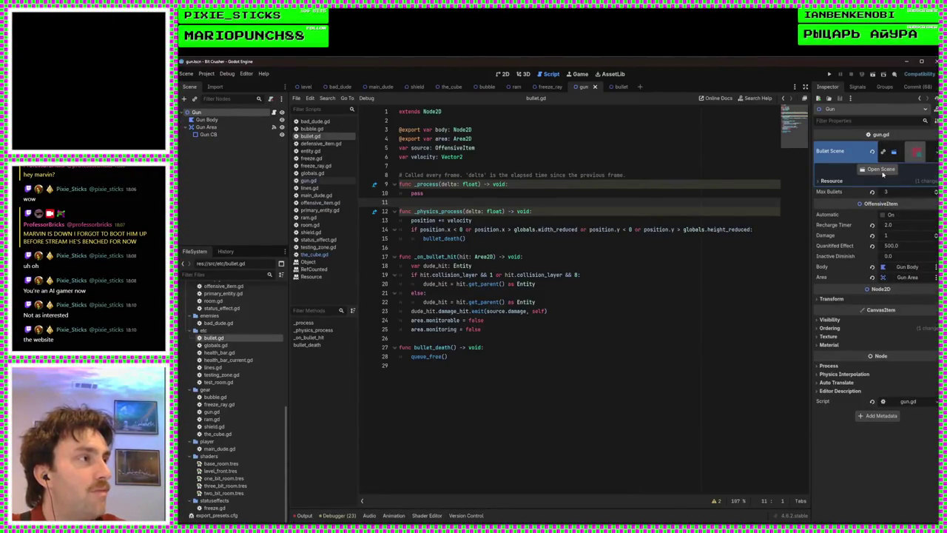
left_click(880, 171)
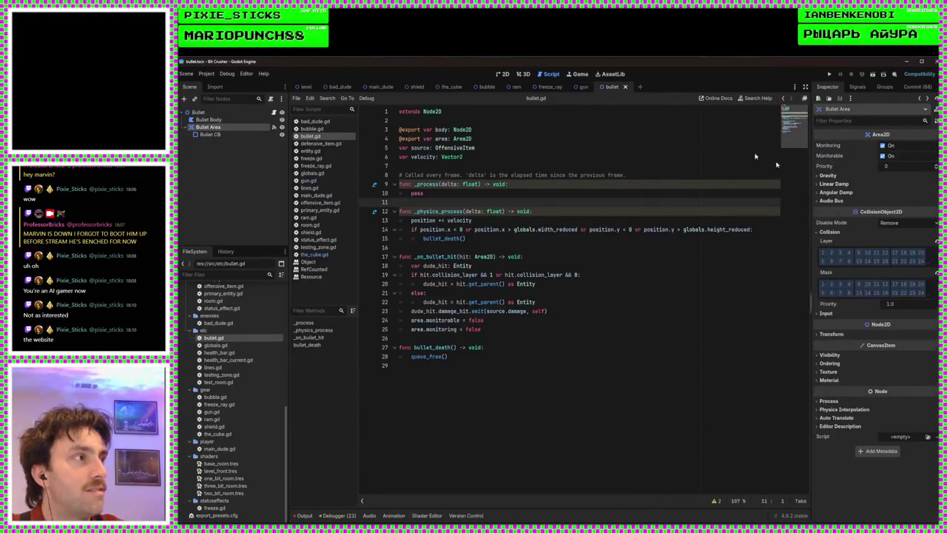
left_click(206, 109)
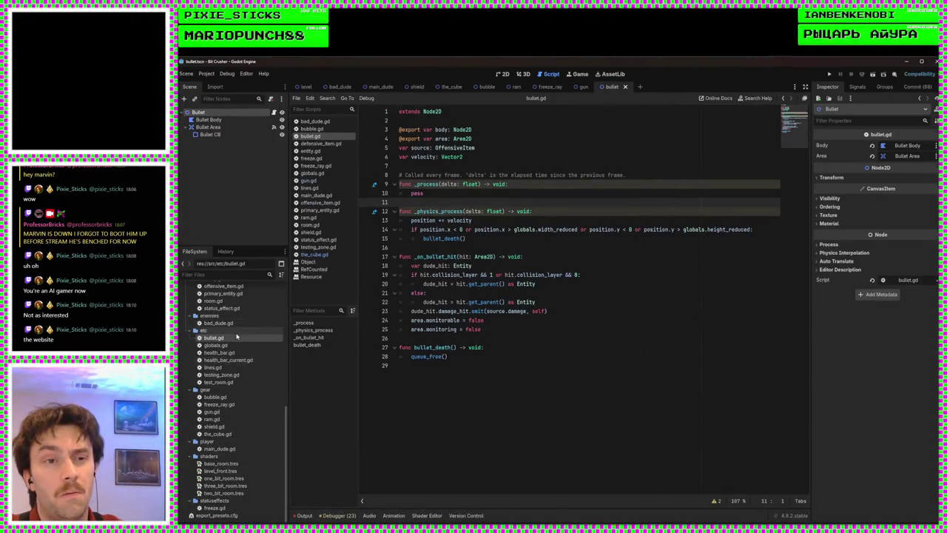
Add a class_name Bullet line under extends in bullet.gd
left_click(267, 337)
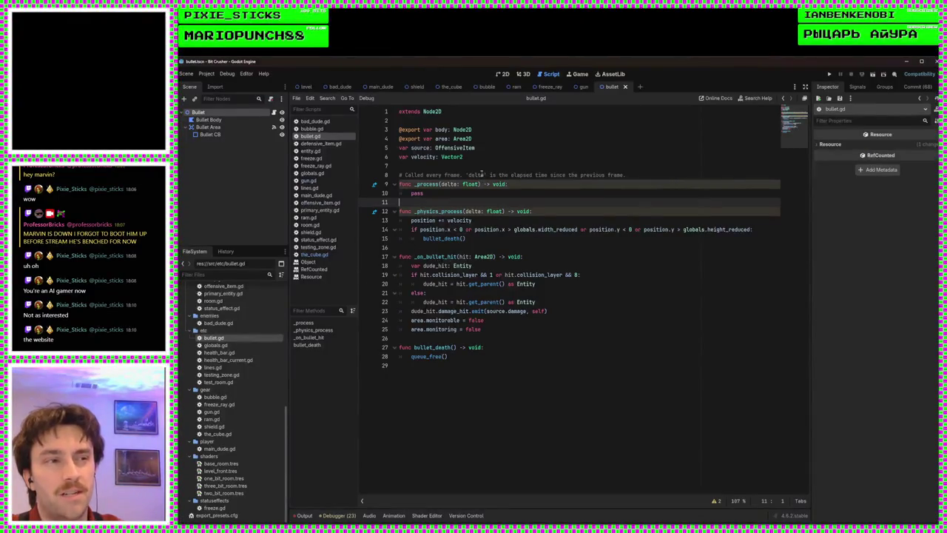
left_click(442, 119)
key("Return")
key("Return")
key("Up")
type("class_name ")
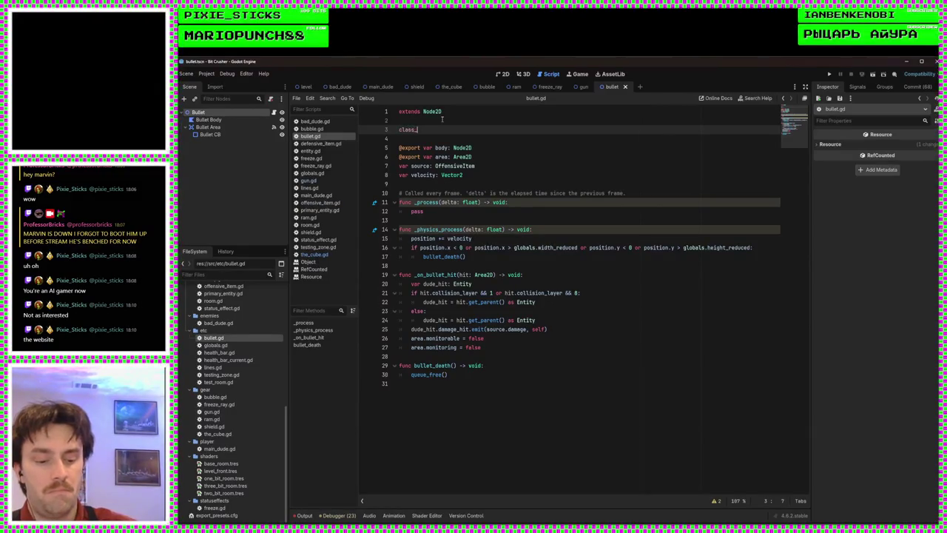
type("Bullet")
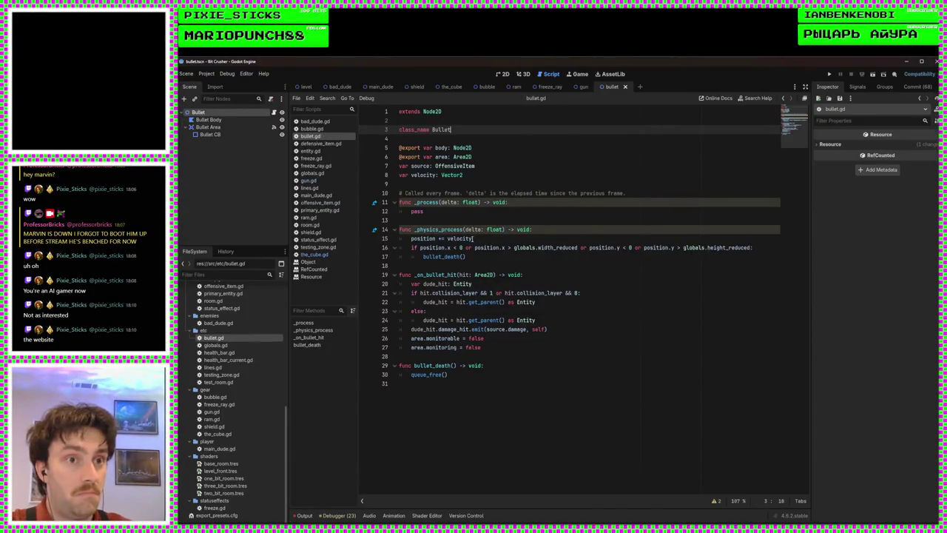
Drag bullet.tscn onto the gun scene and clear the gun's Bullet Scene value
scroll(287, 351, "up", 5)
scroll(252, 370, "down", 3)
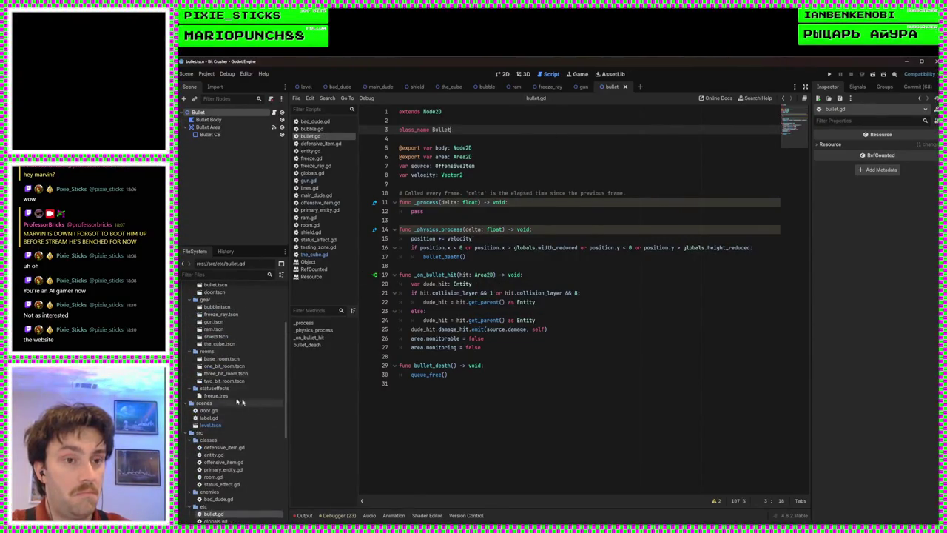
scroll(237, 379, "up", 5)
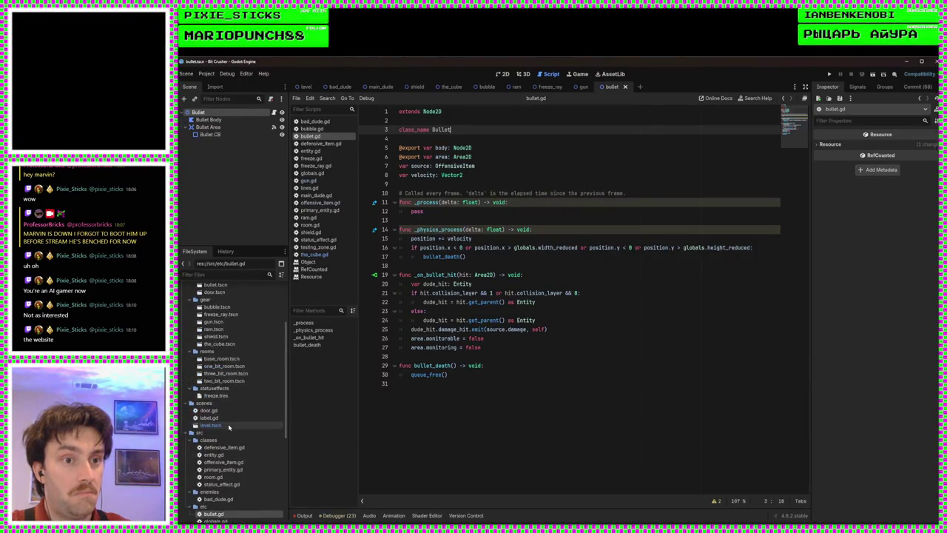
mouse_move(230, 324)
left_mouse_down()
mouse_move(559, 104)
mouse_move(606, 92)
mouse_move(548, 92)
mouse_move(507, 74)
mouse_move(826, 99)
mouse_move(878, 154)
left_mouse_up()
left_click(872, 152)
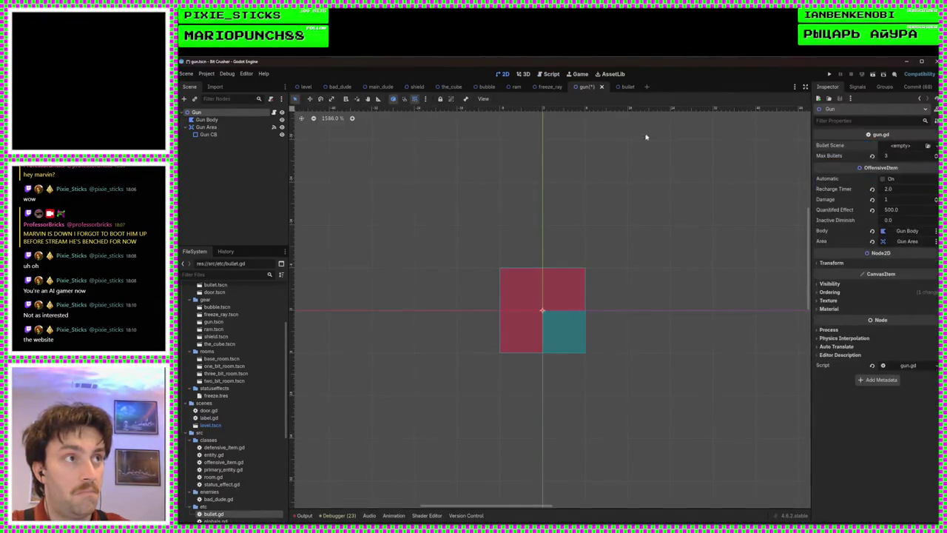
In gun.gd, change the bullet_scene type on line 3 from PackedScene to Bullet and save
left_click(549, 74)
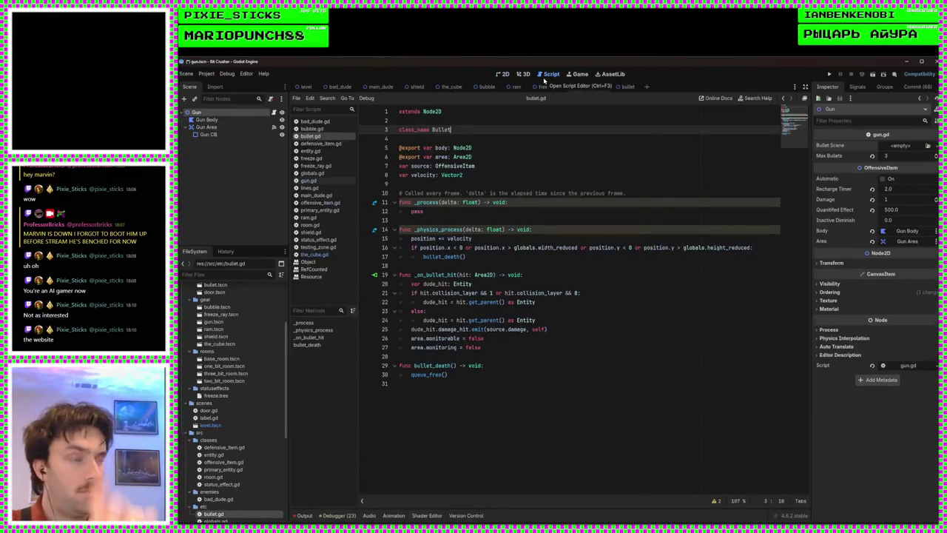
left_click(308, 180)
left_click(522, 132)
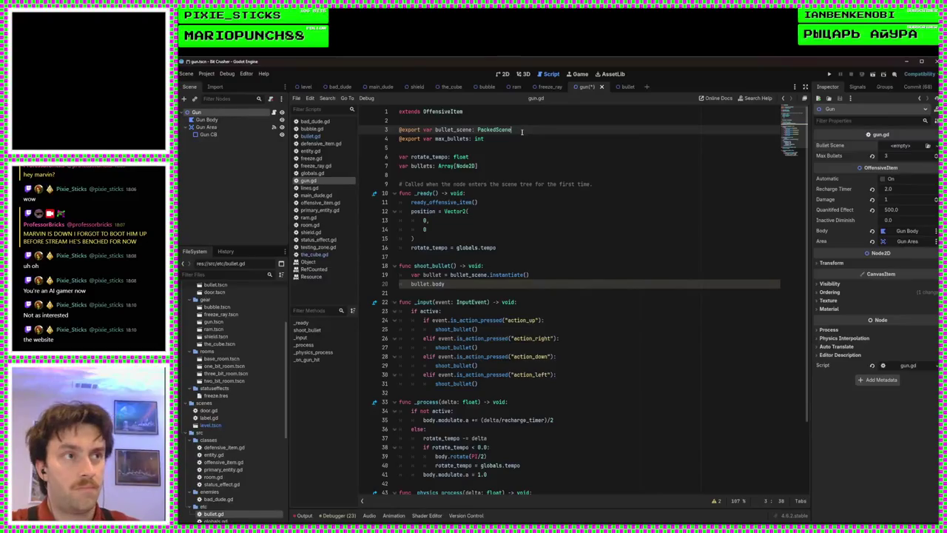
double_click(499, 130)
type("Bullet")
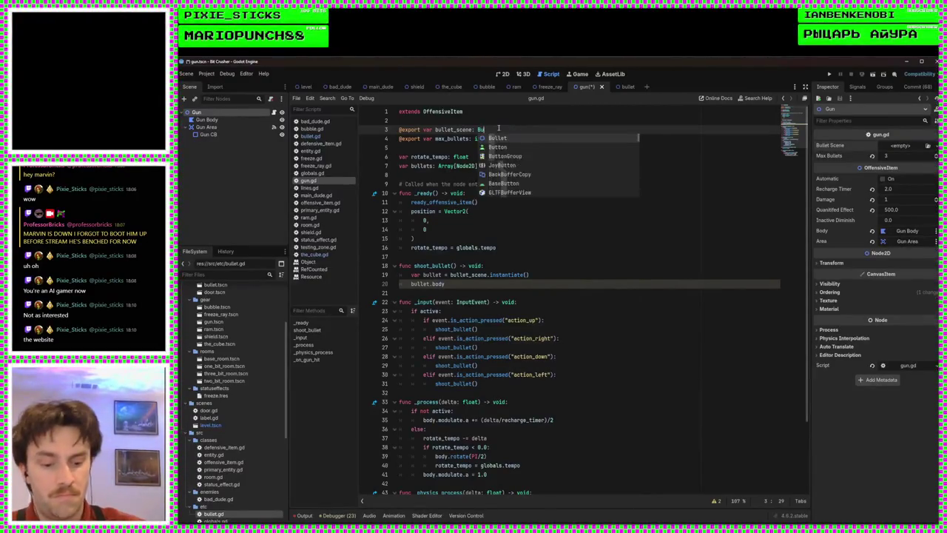
key("ctrl+s")
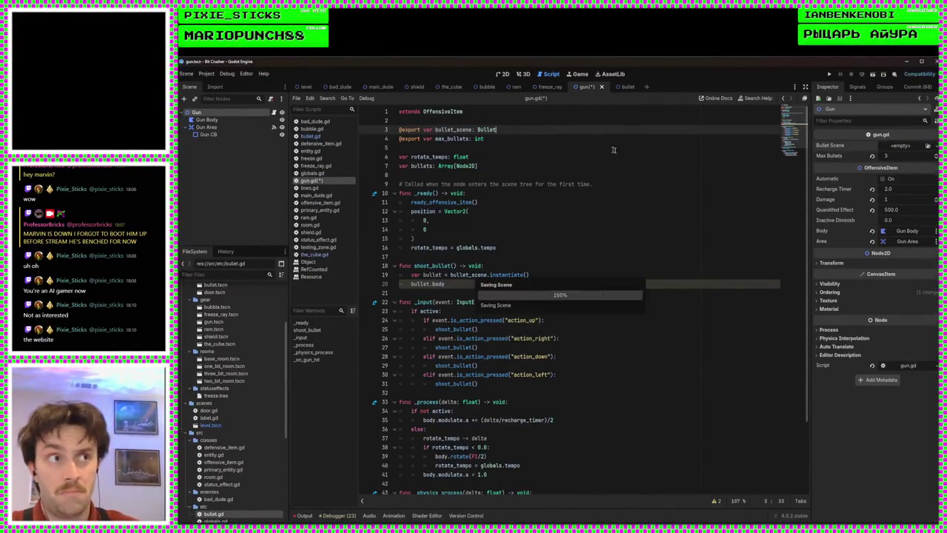
Try assigning a Bullet node to Bullet Scene, cancel, and reselect the Bullet type on line 3
left_click(903, 145)
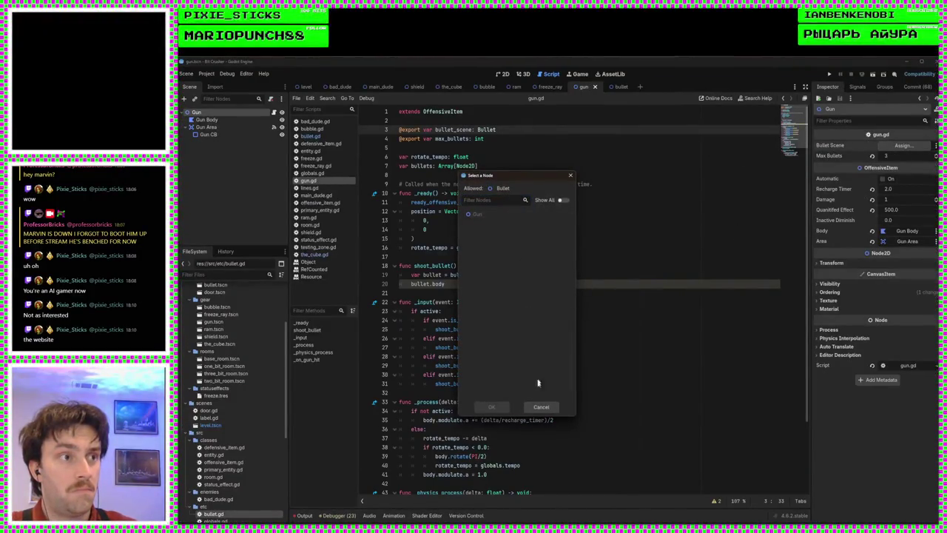
left_click(543, 407)
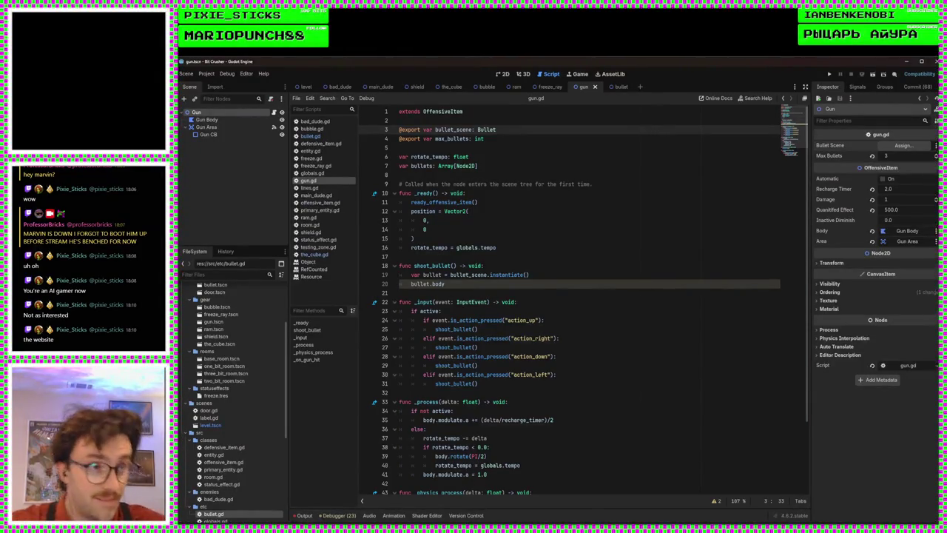
left_click(660, 277)
double_click(490, 129)
Revert line 3 to PackedScene and try a new PackedScene for Bullet Scene
type("PackedScene")
left_click(425, 229)
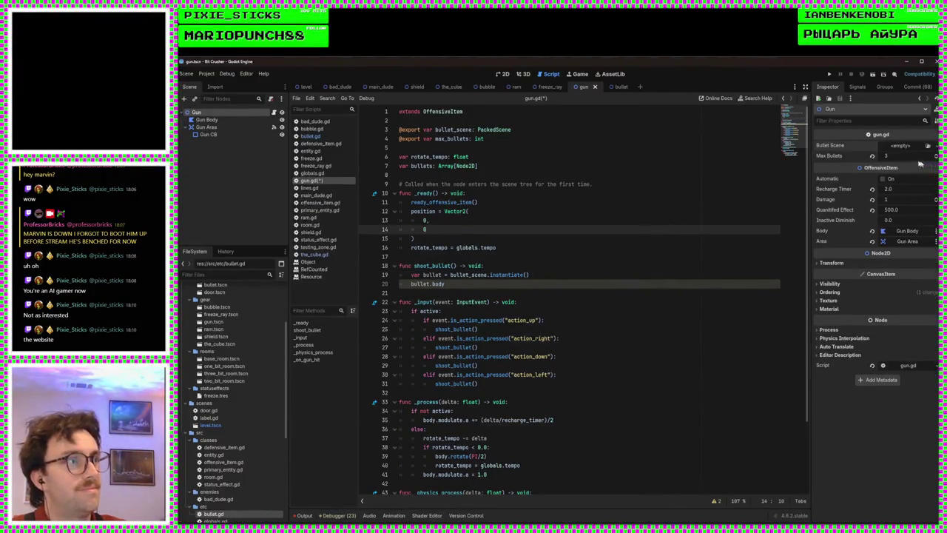
left_click(902, 146)
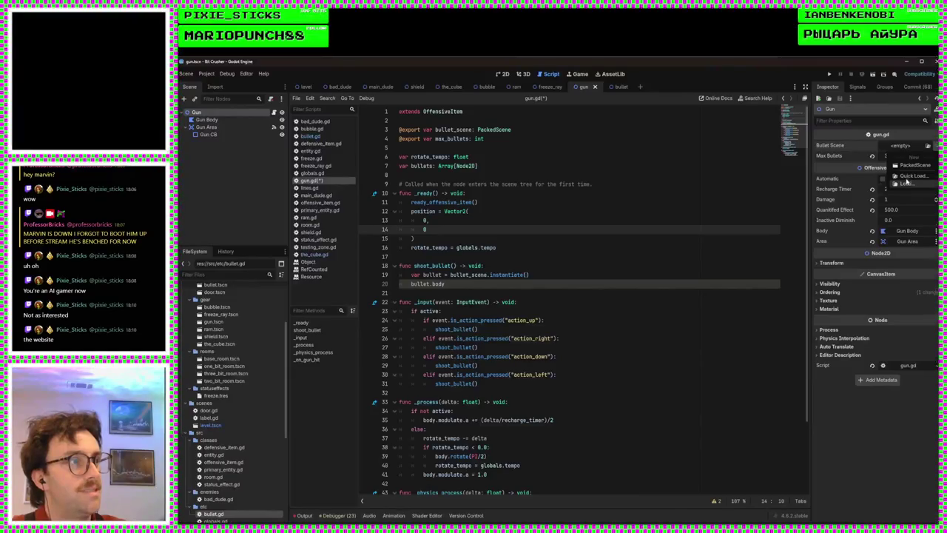
left_click(904, 166)
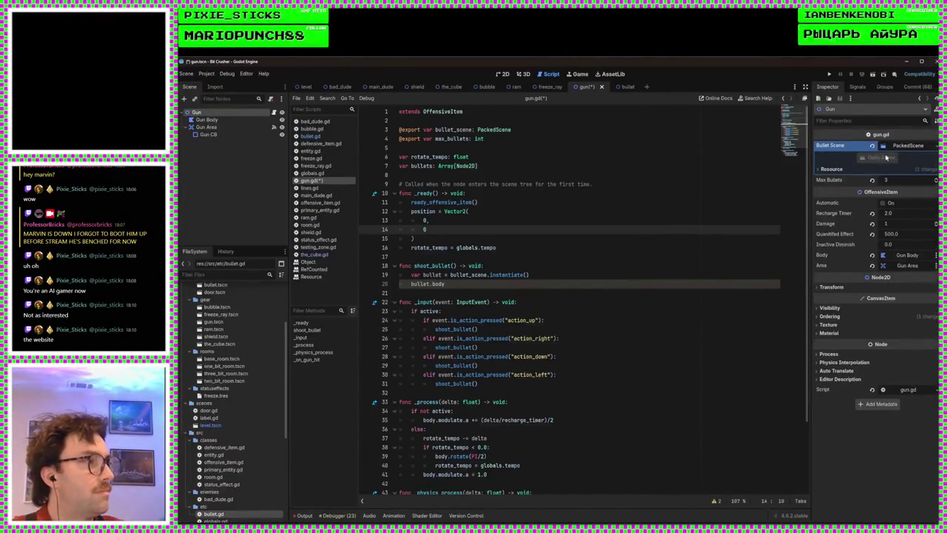
left_click(892, 170)
left_click(894, 158)
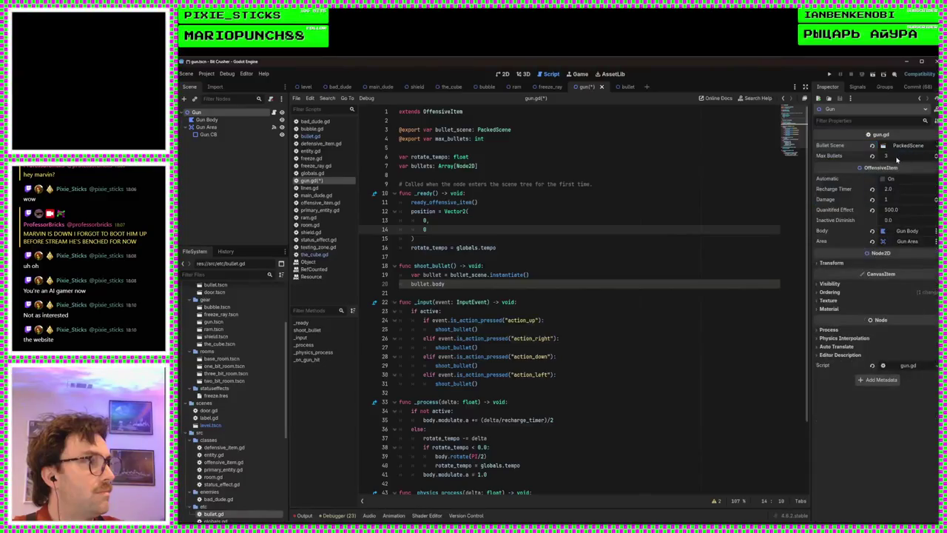
Quick Load bullet.tscn as the gun's Bullet Scene, save, and return to the bullet scene
left_click(915, 160)
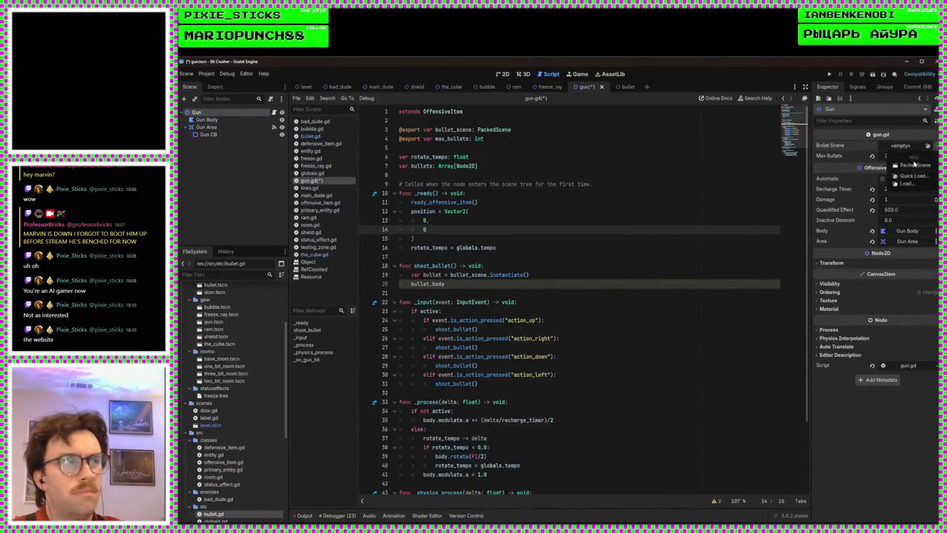
left_click(913, 175)
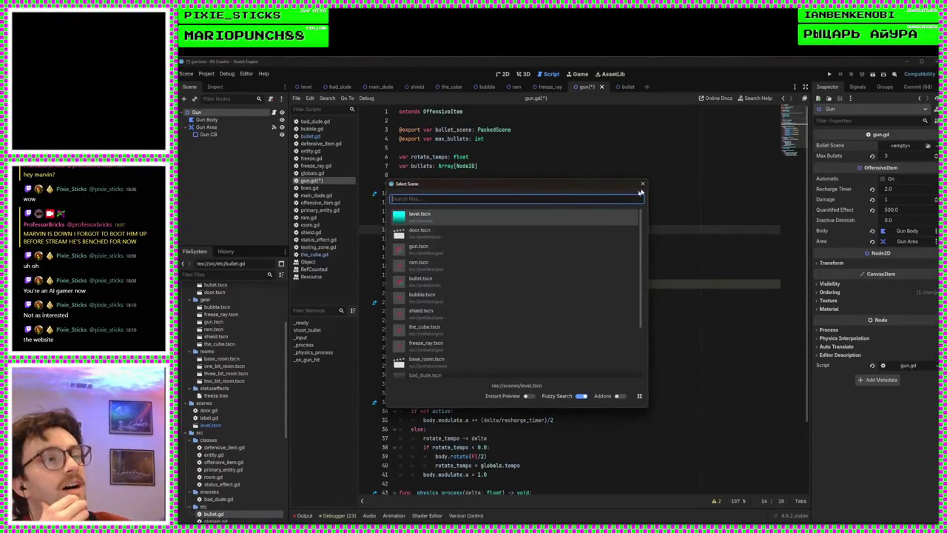
left_click(474, 281)
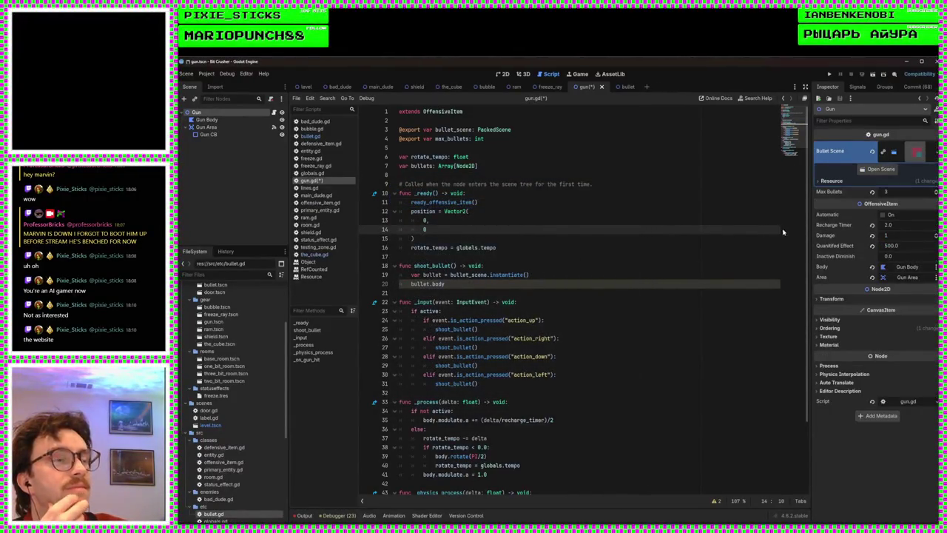
key("ctrl+s")
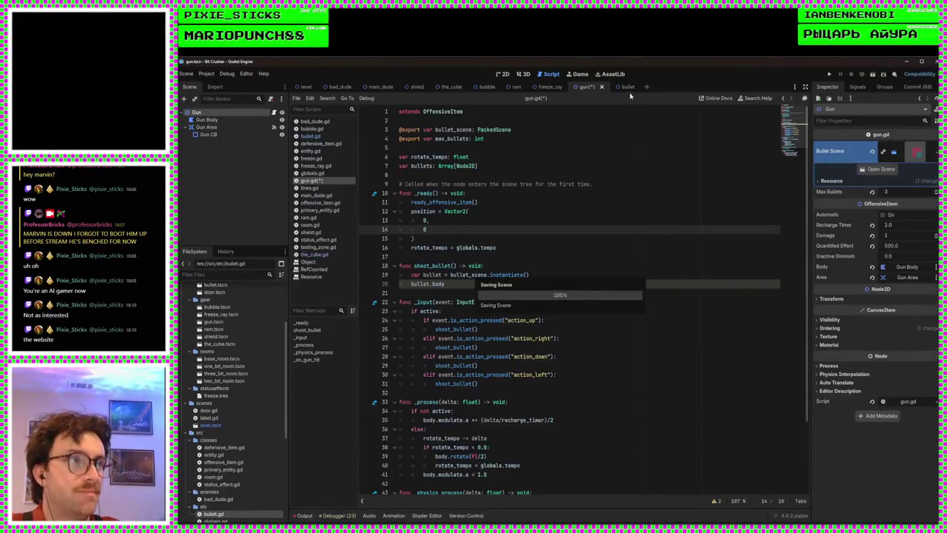
left_click(626, 88)
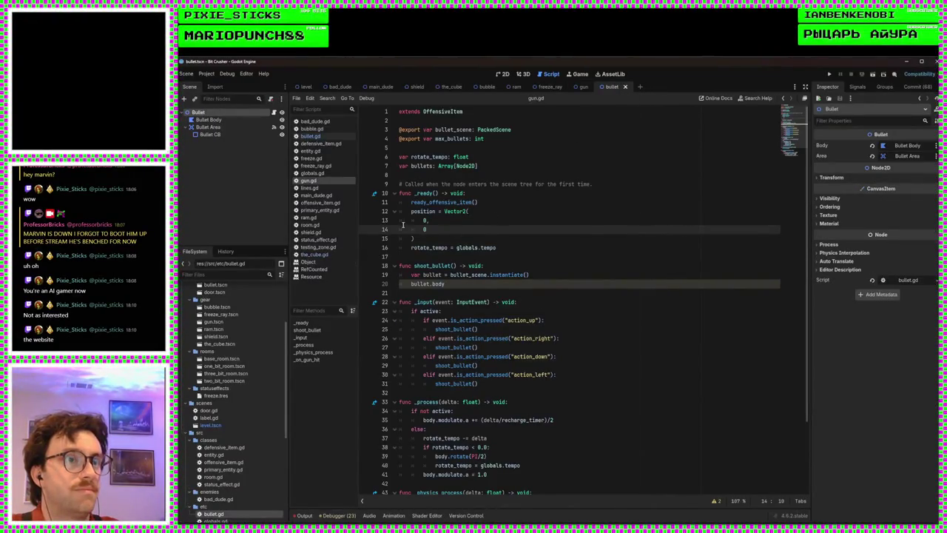
Open bullet.gd and delete the class_name Bullet line
scroll(494, 218, "down", 3)
scroll(248, 498, "down", 5)
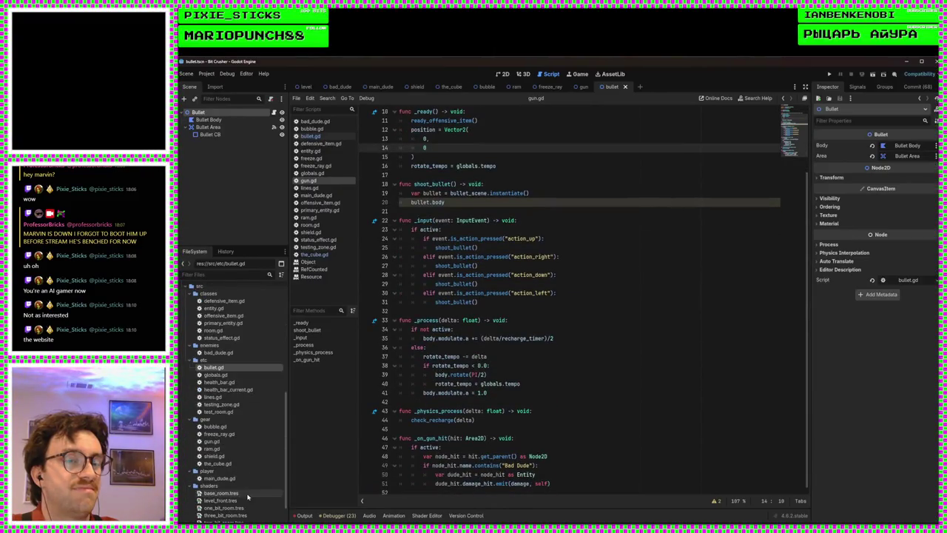
double_click(232, 369)
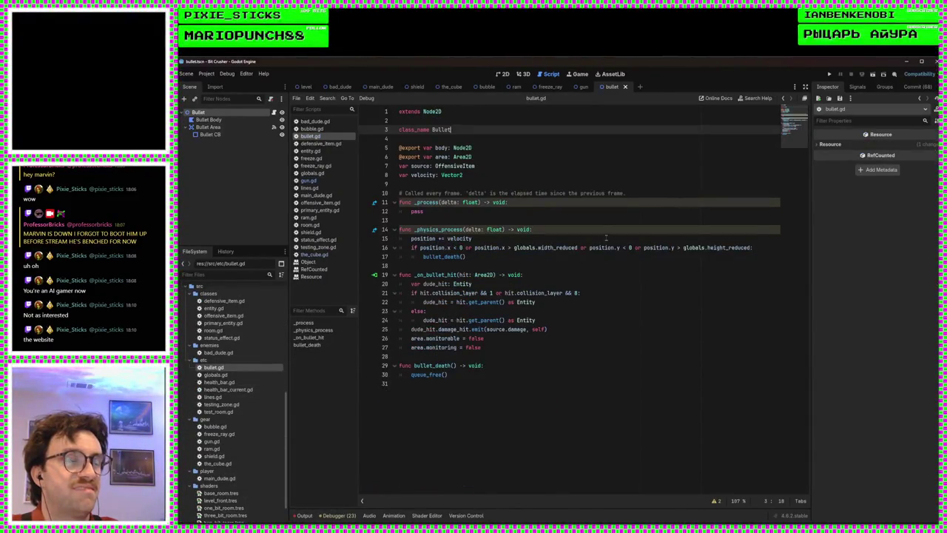
left_click_drag(473, 132, 463, 122)
key("BackSpace")
key("BackSpace")
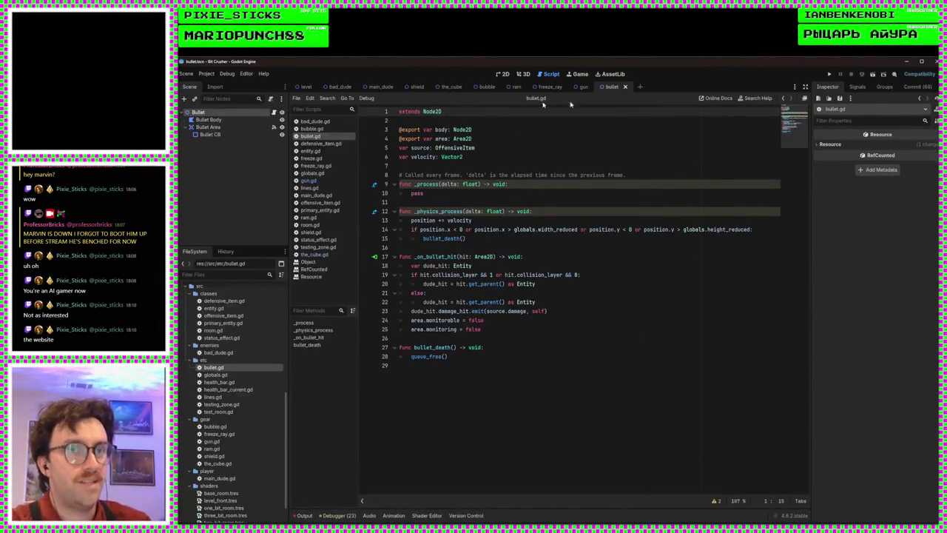
left_click(830, 145)
left_click(830, 145)
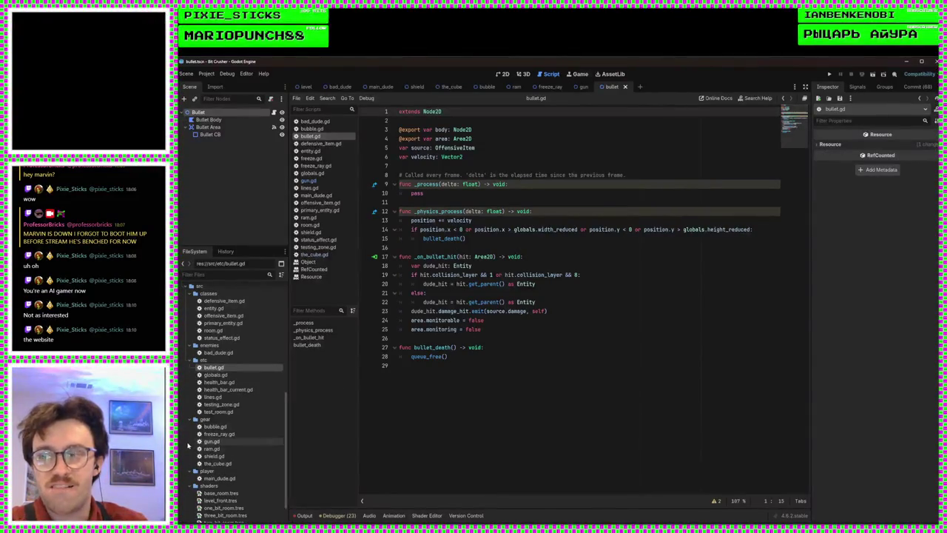
Add a bullet_death() call after area.monitoring = false and save bullet.gd
left_click(487, 367)
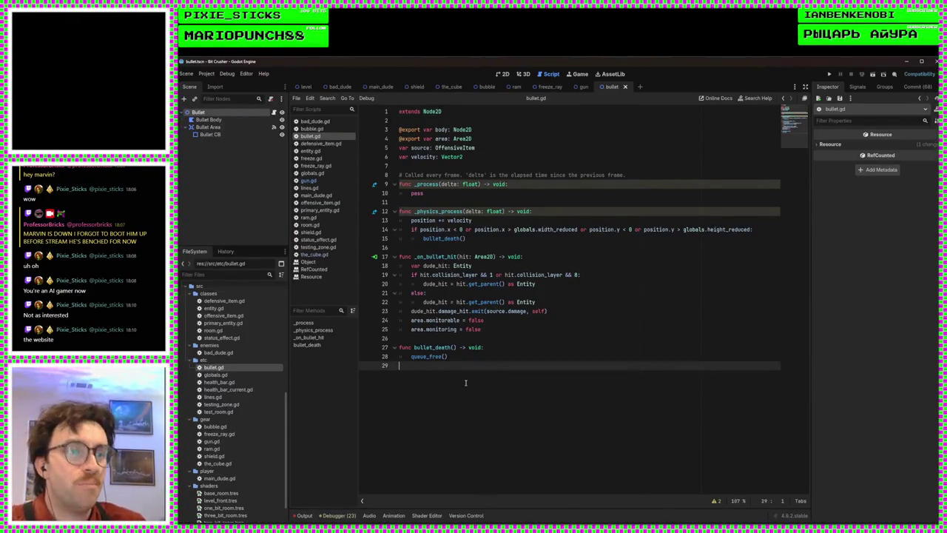
left_click(442, 340)
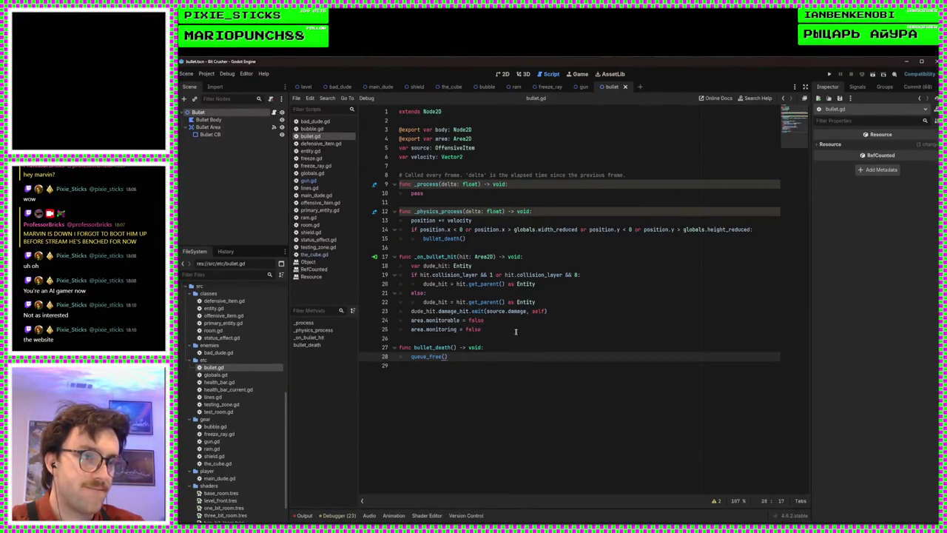
left_click(517, 331)
key("Return")
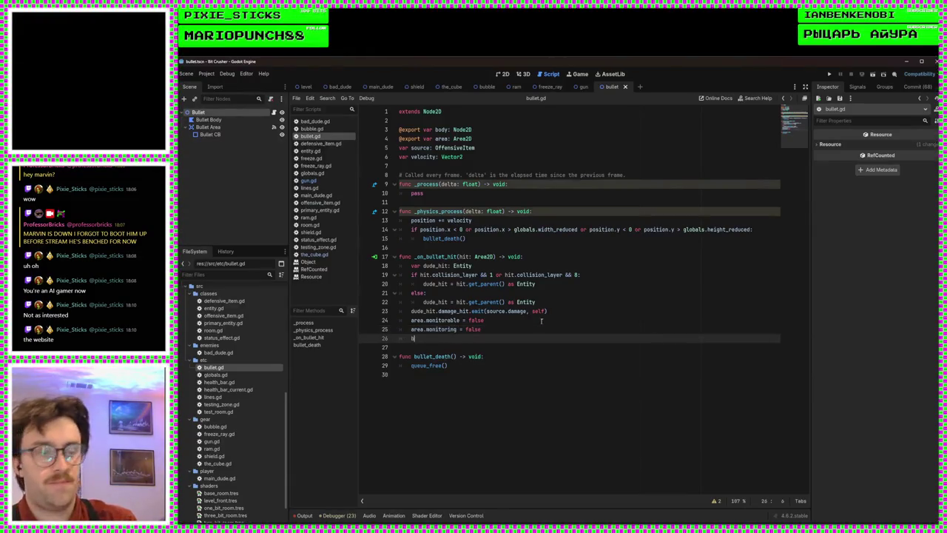
type("bullet_")
key("Return")
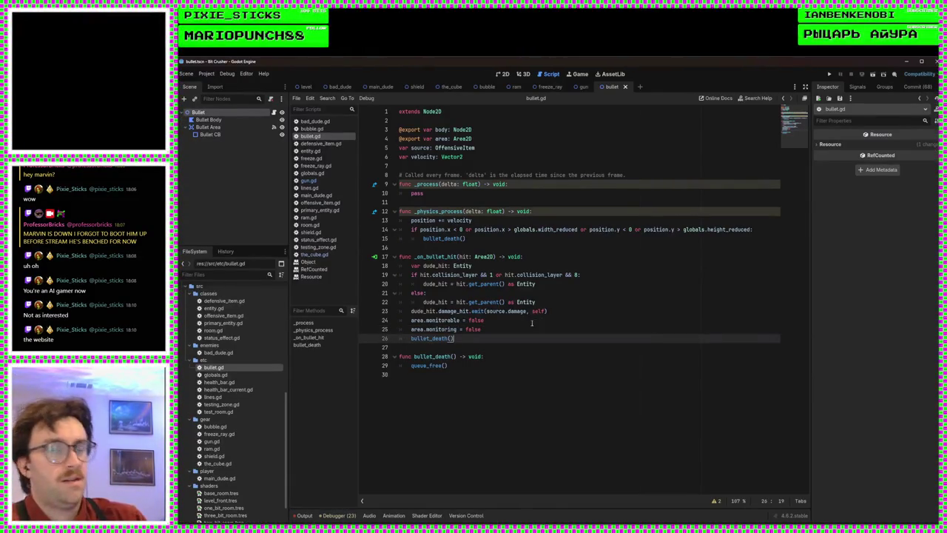
left_click(514, 233)
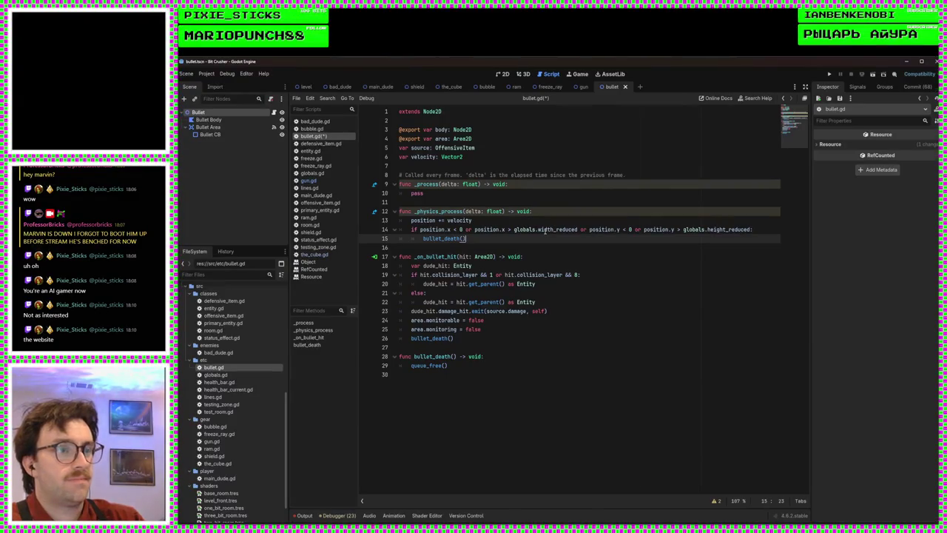
left_click(506, 348)
key("ctrl+s")
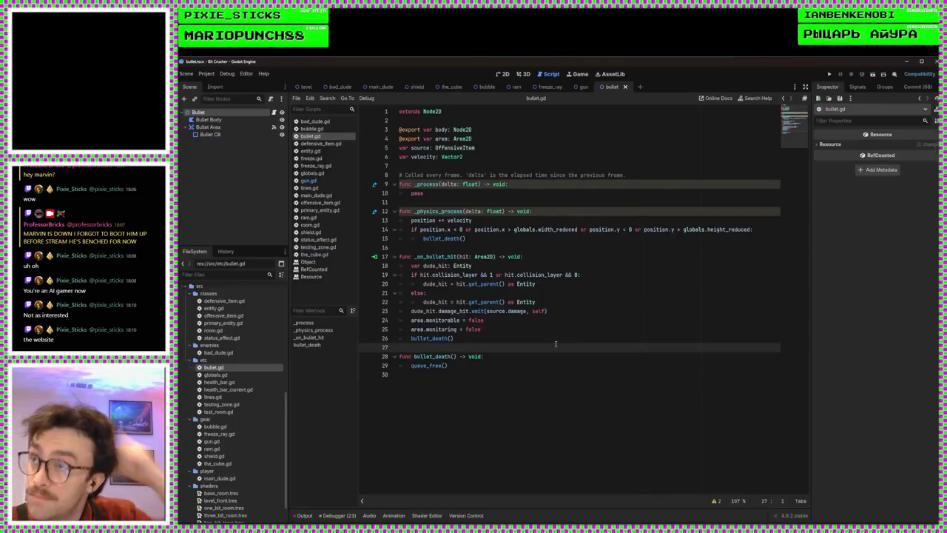
Glance at the bullet scene in 2D, then move to the gun scene's gun.gd
left_click(503, 74)
left_click(549, 75)
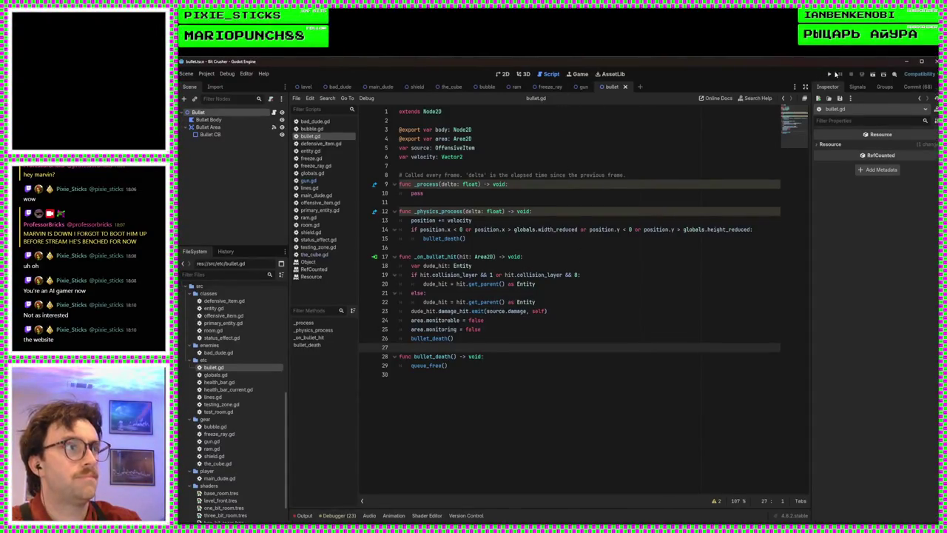
left_click(583, 87)
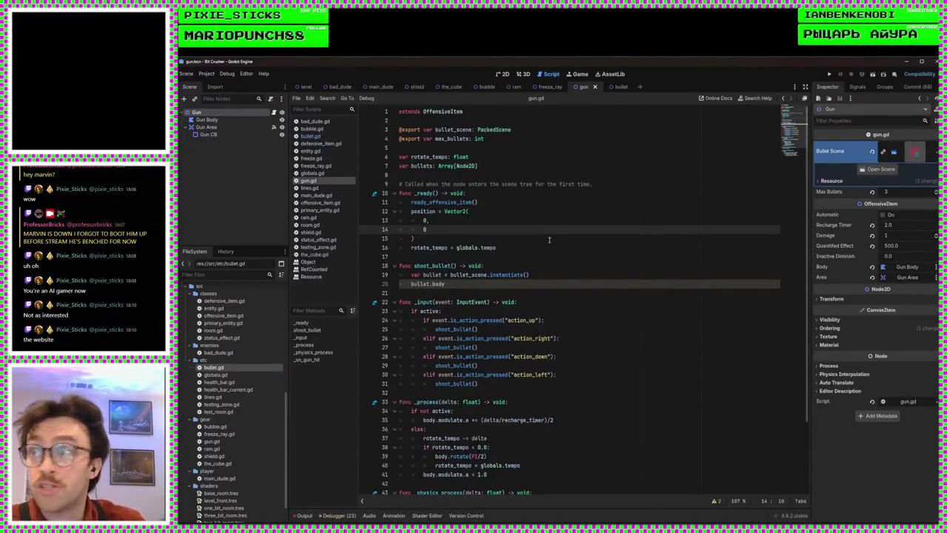
Select bullet.body on line 20 of shoot_bullet and check bullet.gd's variables
left_click(538, 276)
key("Down")
left_click_drag(446, 284, 414, 287)
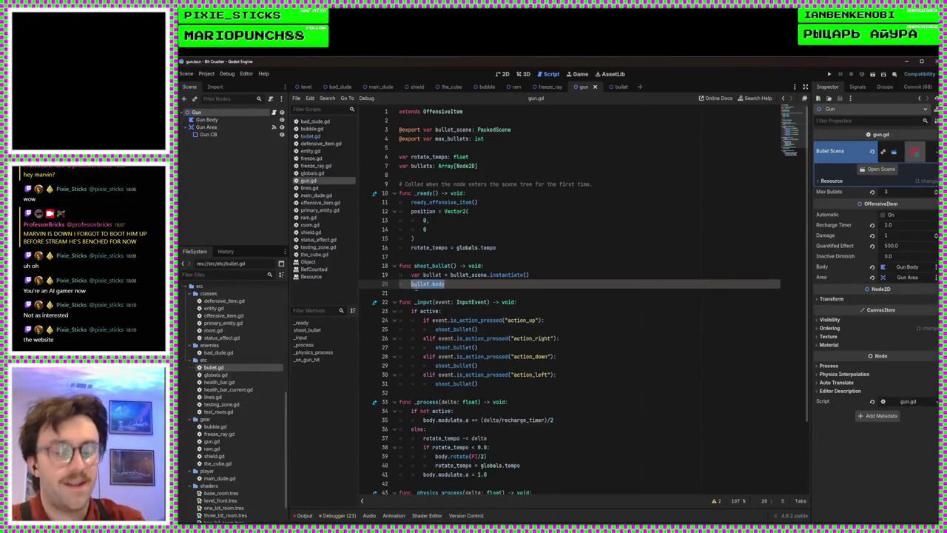
type("b")
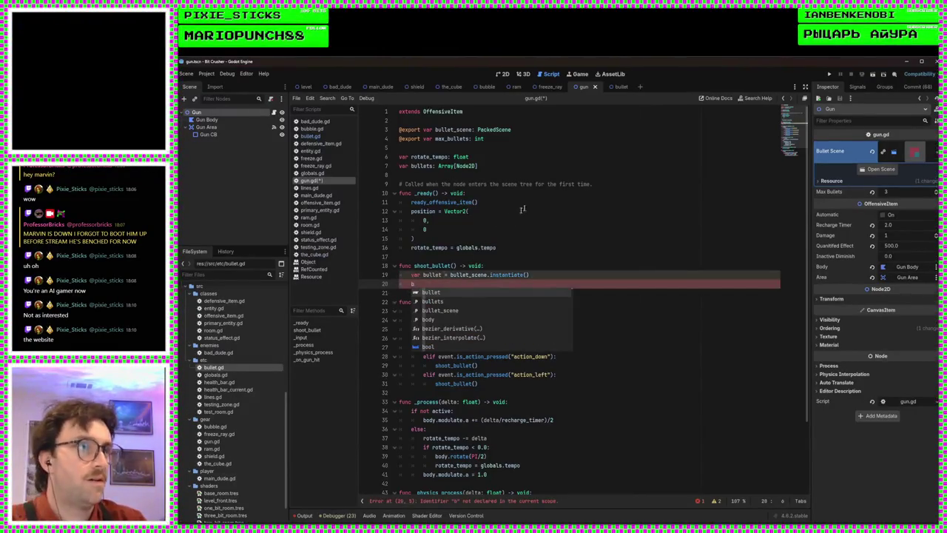
left_click(613, 87)
left_click(588, 89)
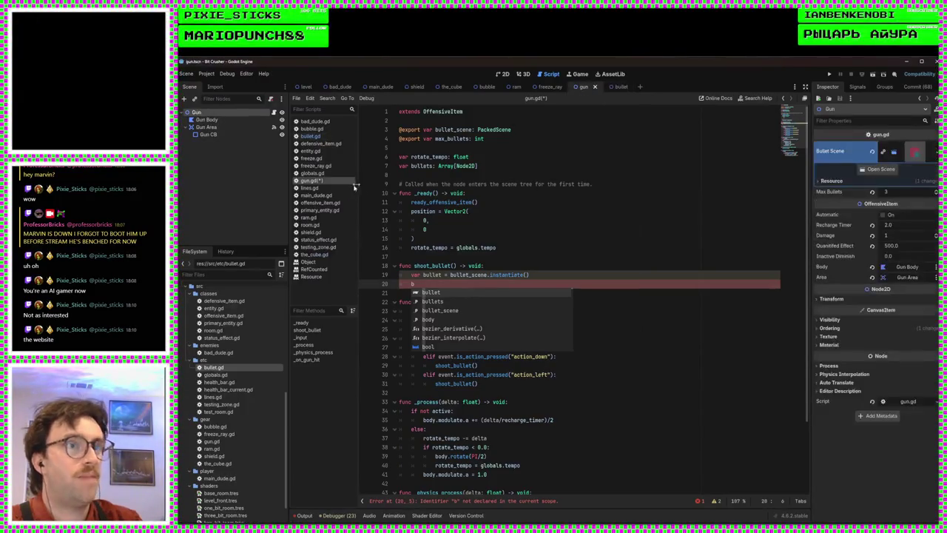
left_click(311, 136)
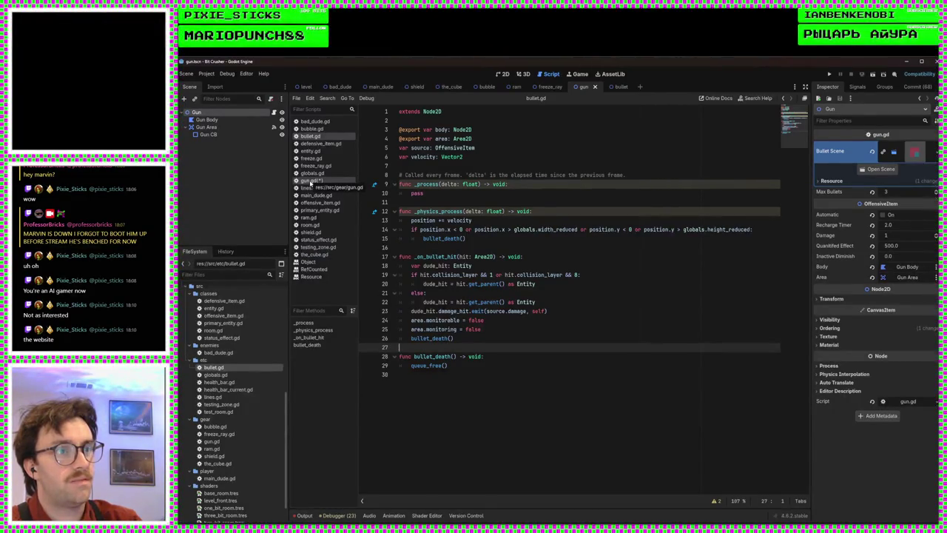
left_click(310, 181)
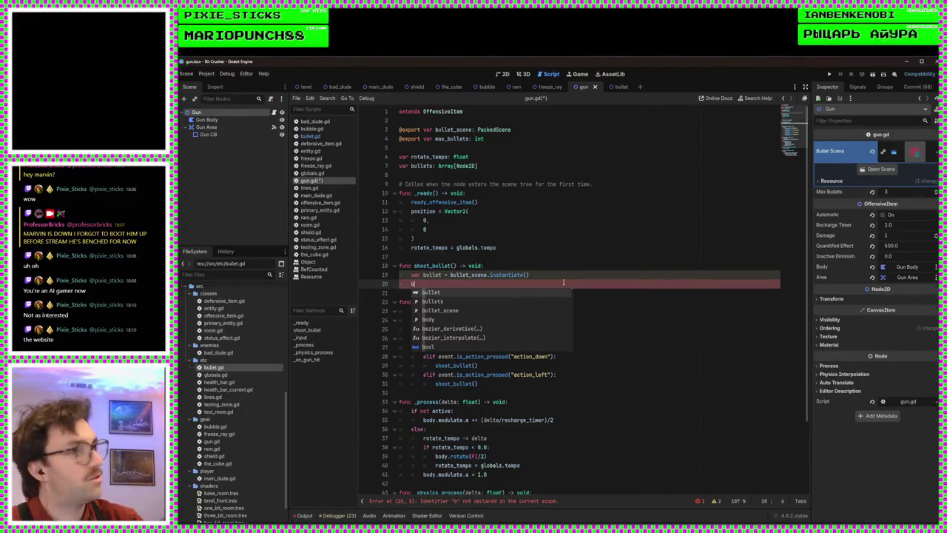
type("b")
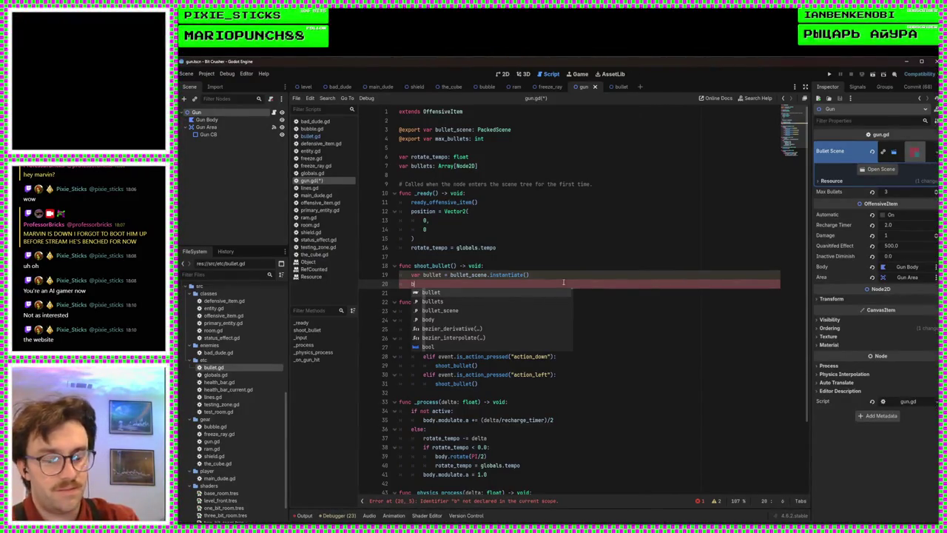
Replace it with bullet.source = self and save gun.gd
type("ulleyt")
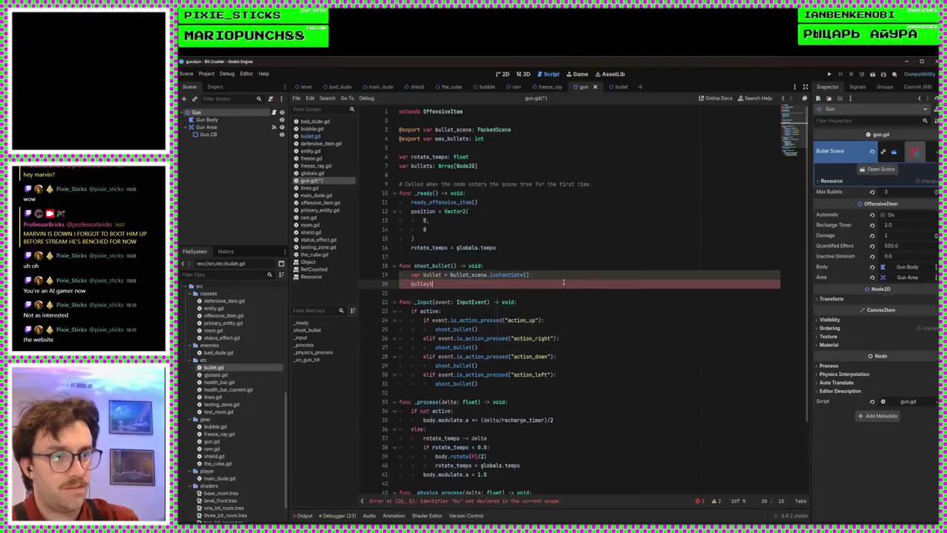
key("BackSpace")
key("BackSpace")
type("t.source =")
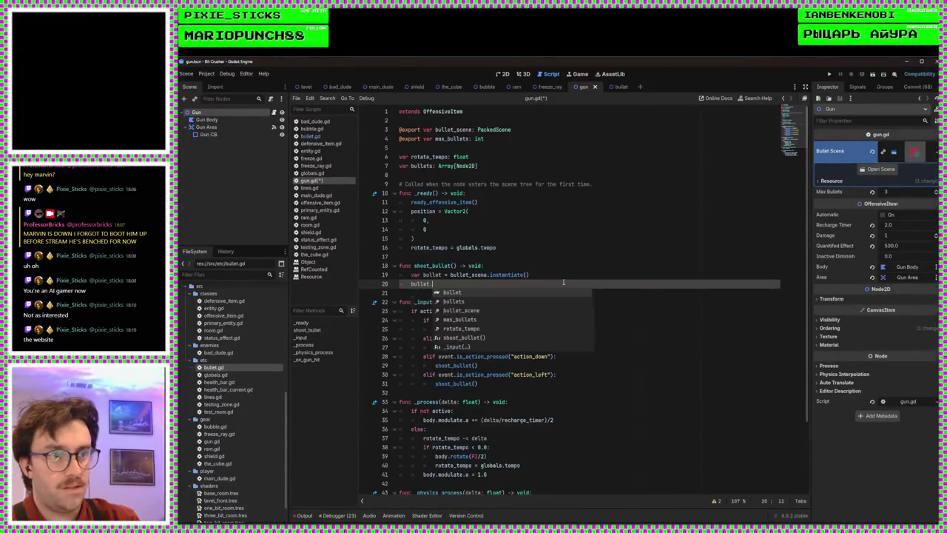
type(" self")
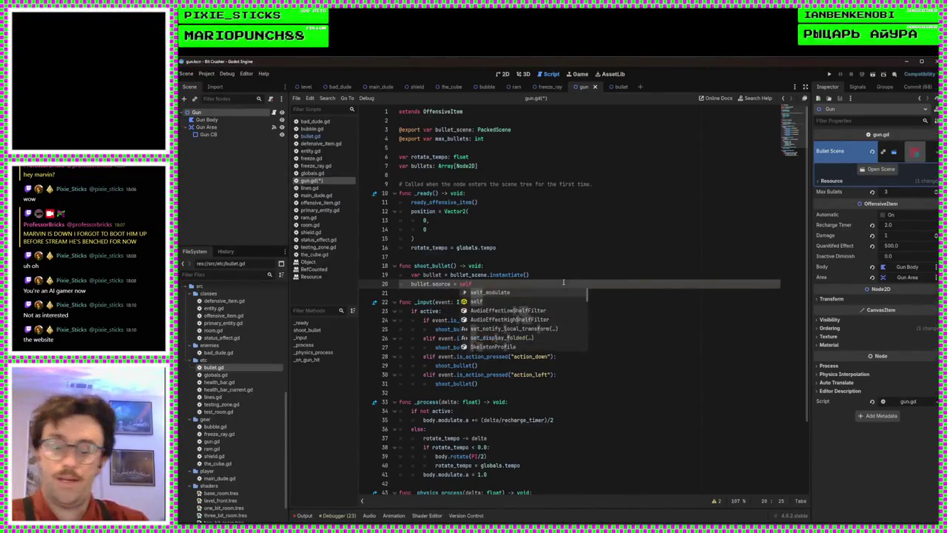
key("ctrl+s")
key("Escape")
left_click(528, 267)
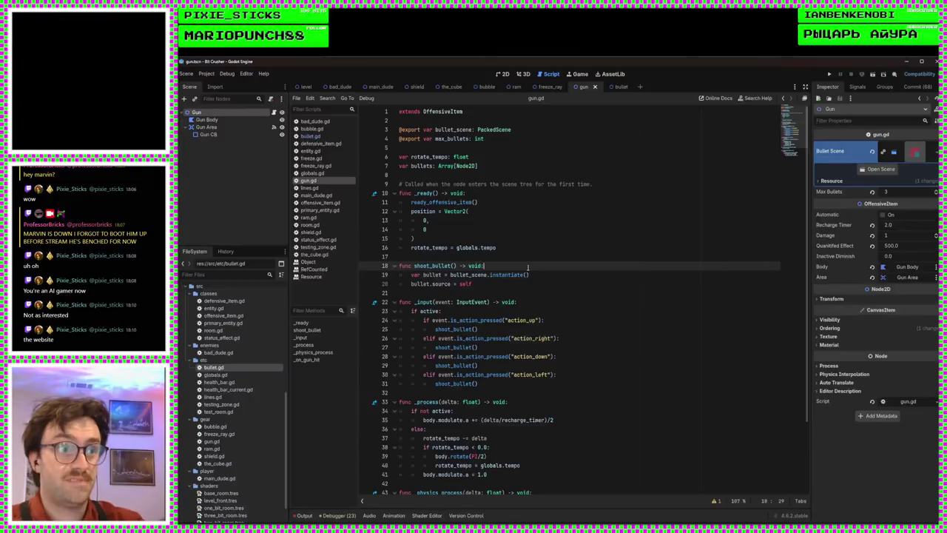
left_click(509, 259)
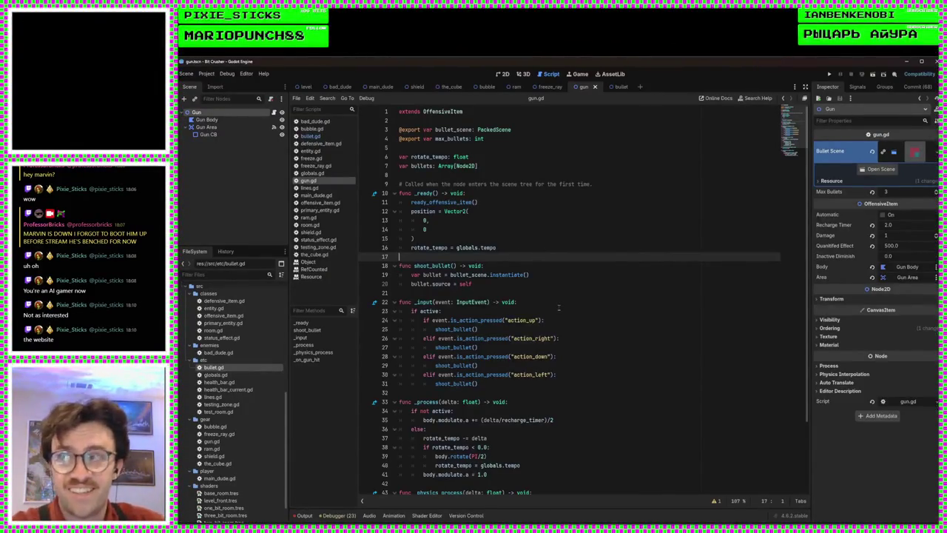
left_click(530, 274)
key("Down")
left_click(453, 266)
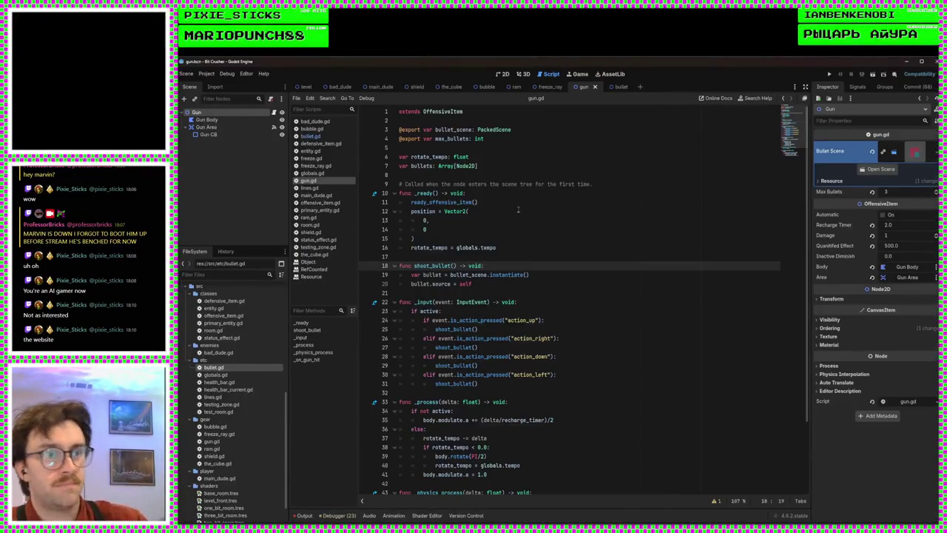
Type velocity: Vector2 as shoot_bullet's parameter on line 18
type("vel")
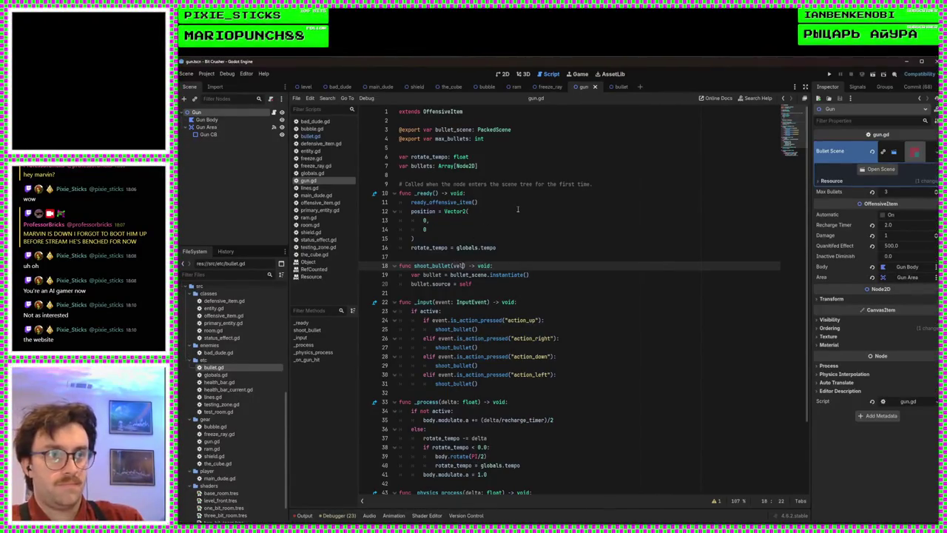
type(":")
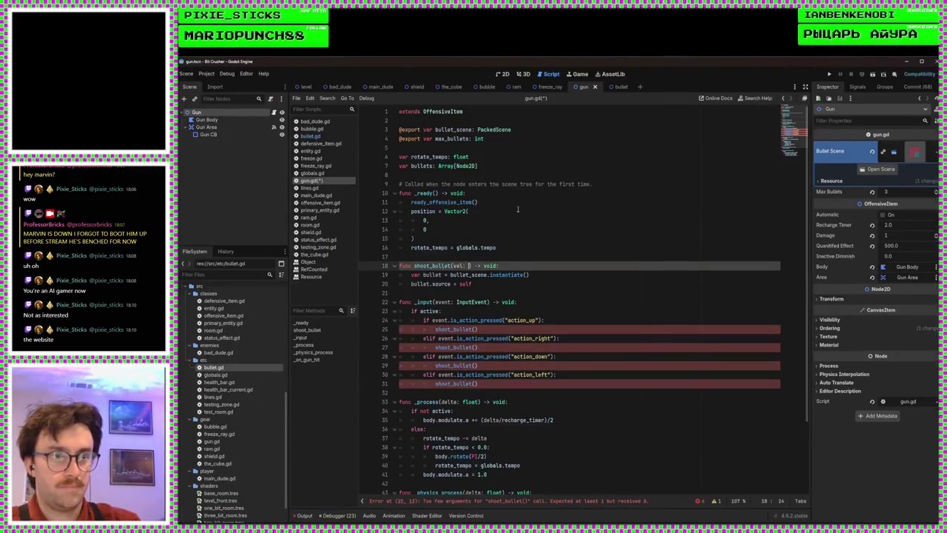
key("BackSpace")
key("BackSpace")
key("BackSpace")
key("BackSpace")
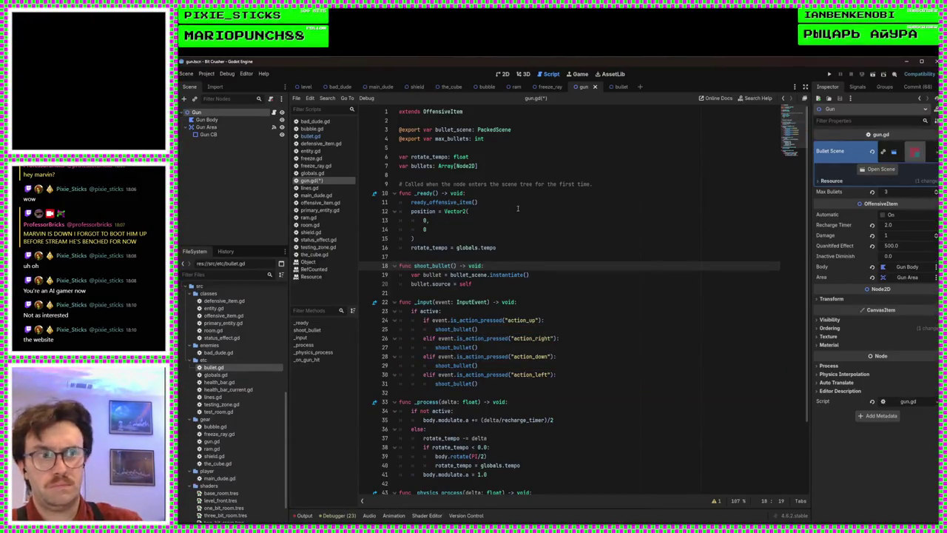
type("velocity")
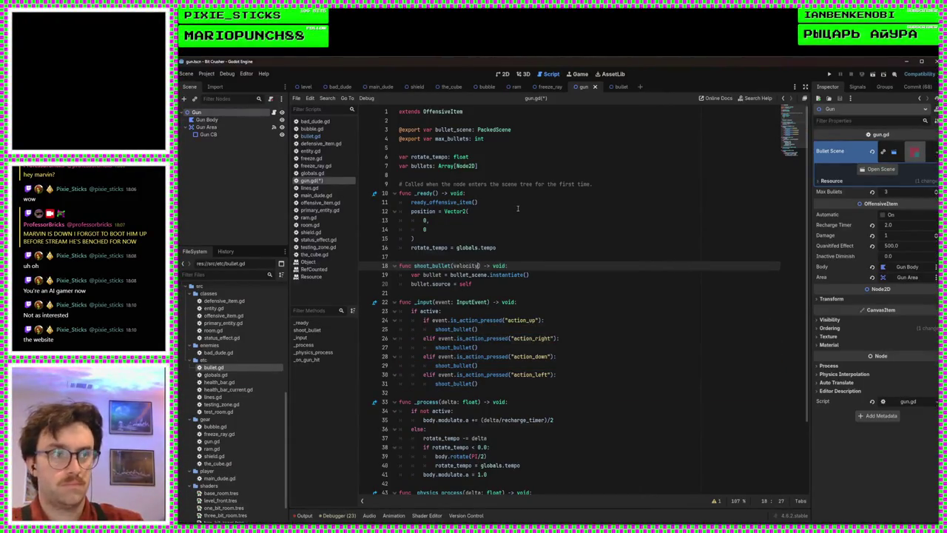
type(": ")
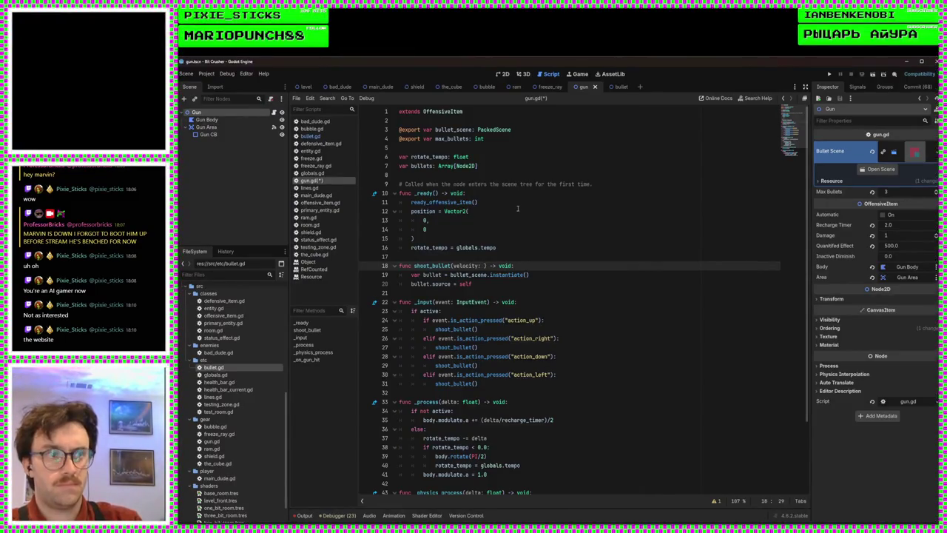
type("Vector2")
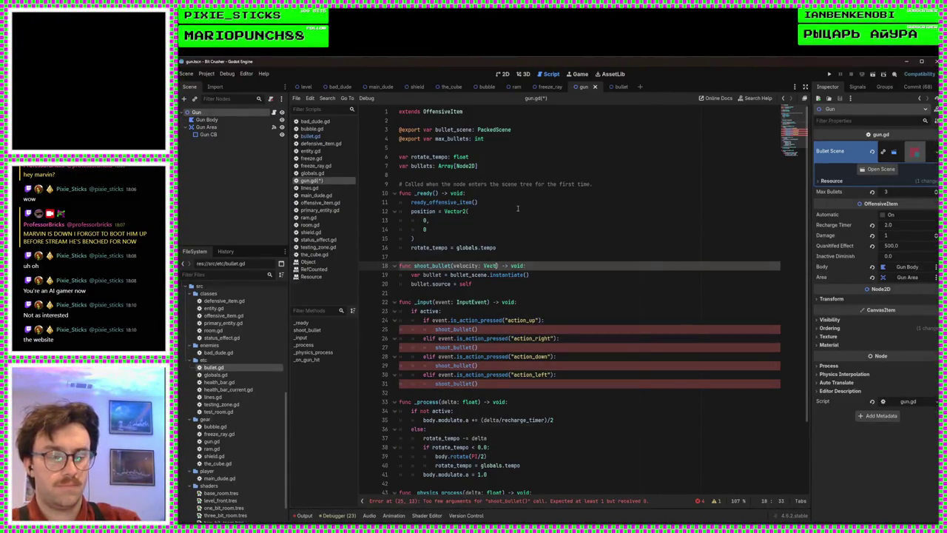
left_click(509, 256)
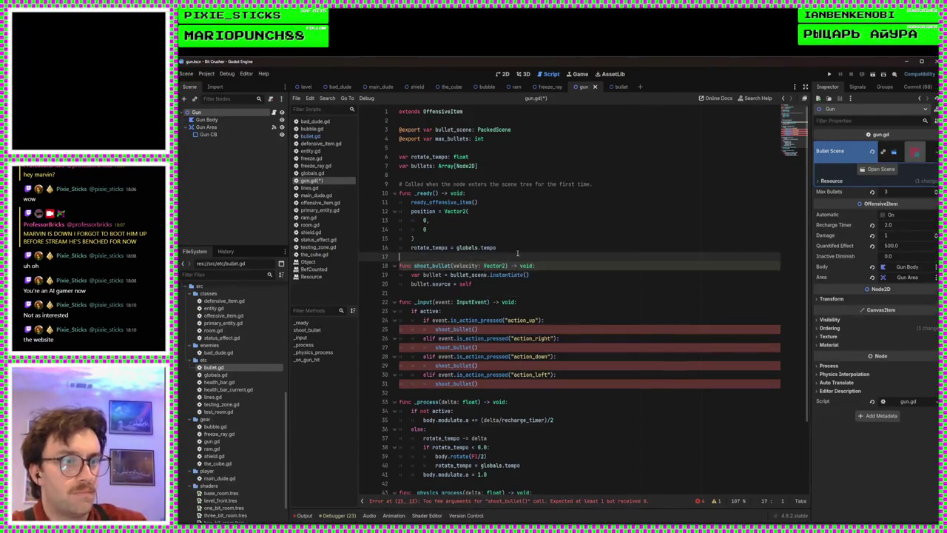
Pass Vector2(0,-1) to the up shoot_bullet call and paste it into the right, down and left calls
left_click(477, 329)
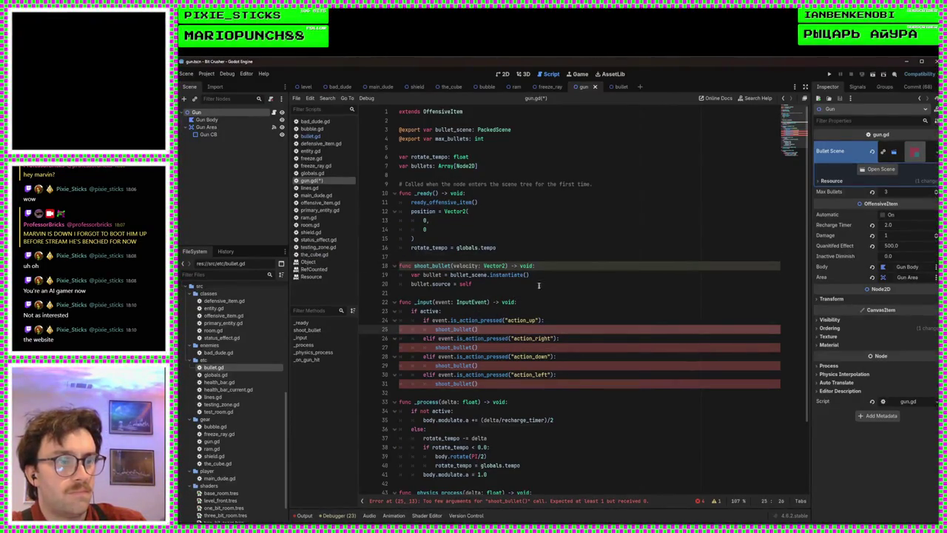
type("Vector")
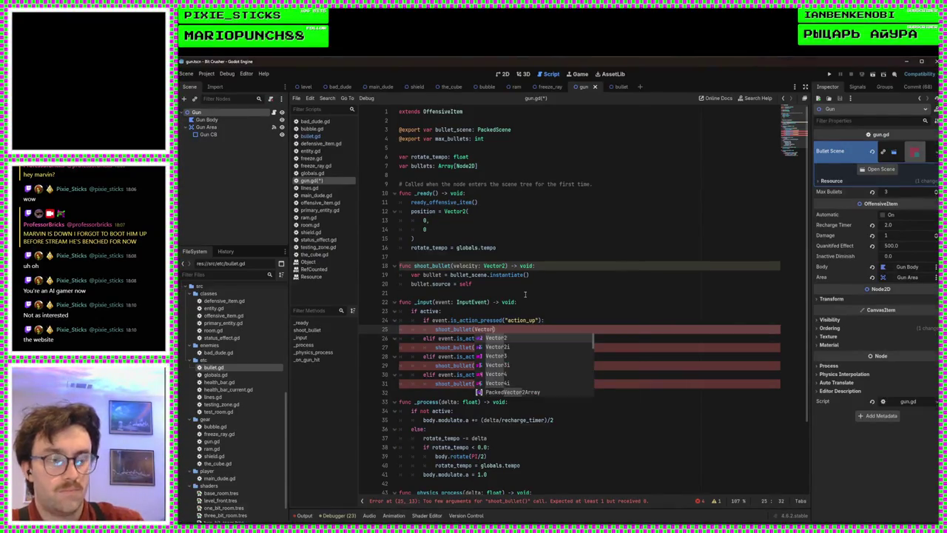
type("2(")
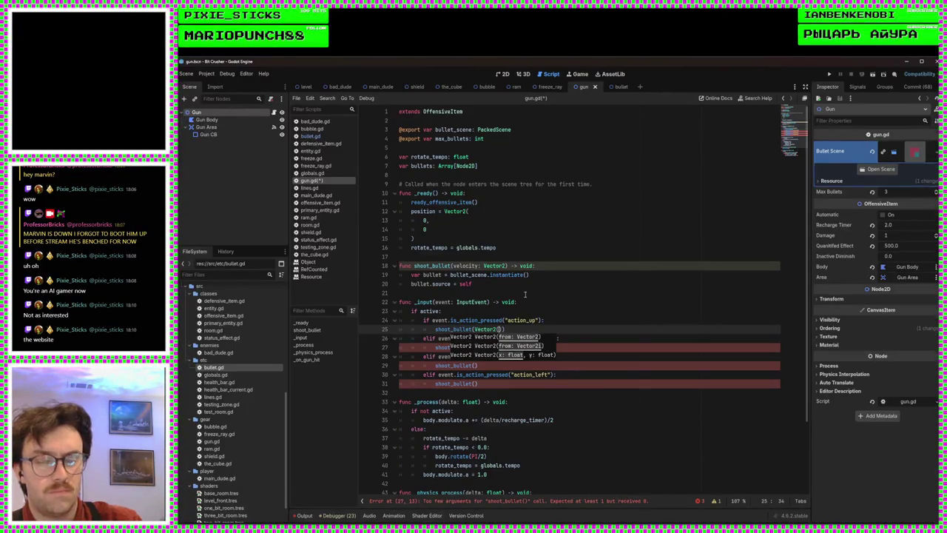
type("0,")
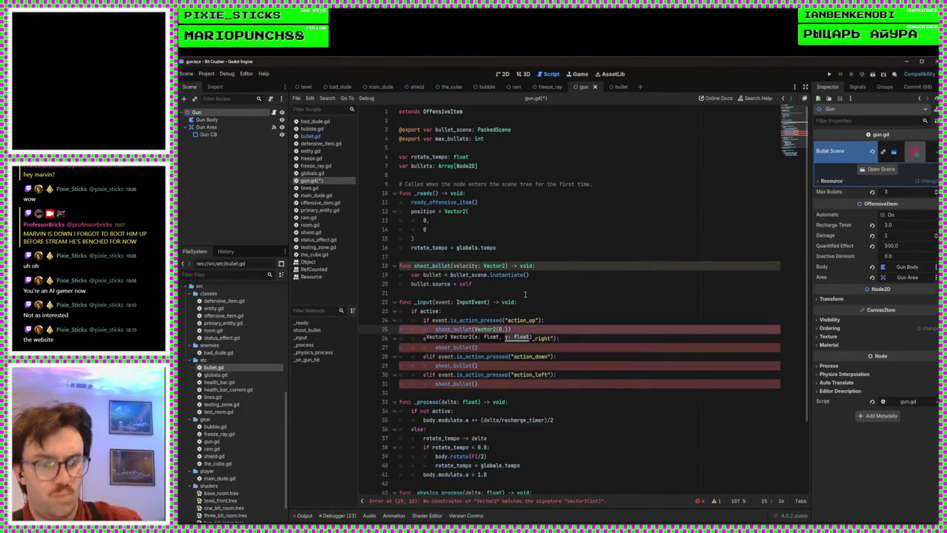
type("-1")
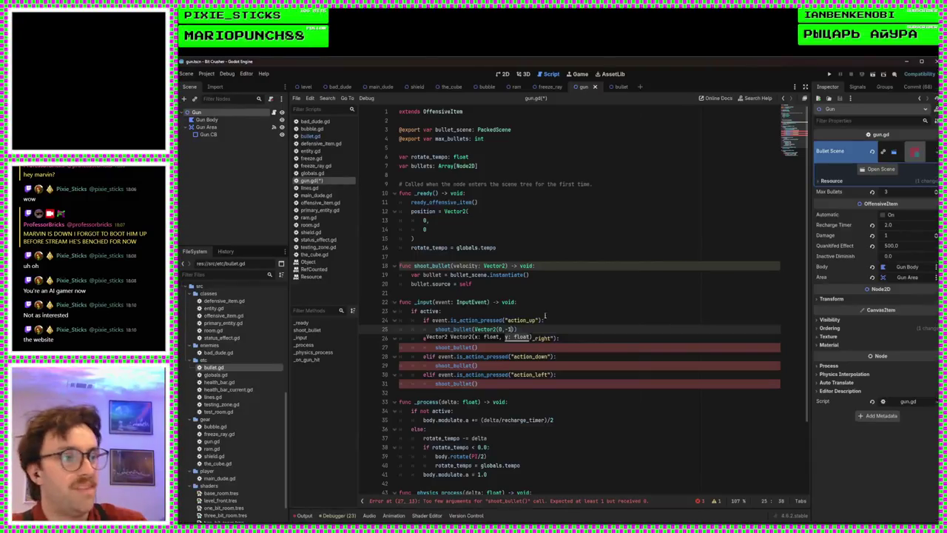
left_click_drag(516, 329, 475, 330)
key("ctrl+c")
left_click(477, 347)
key("ctrl+v")
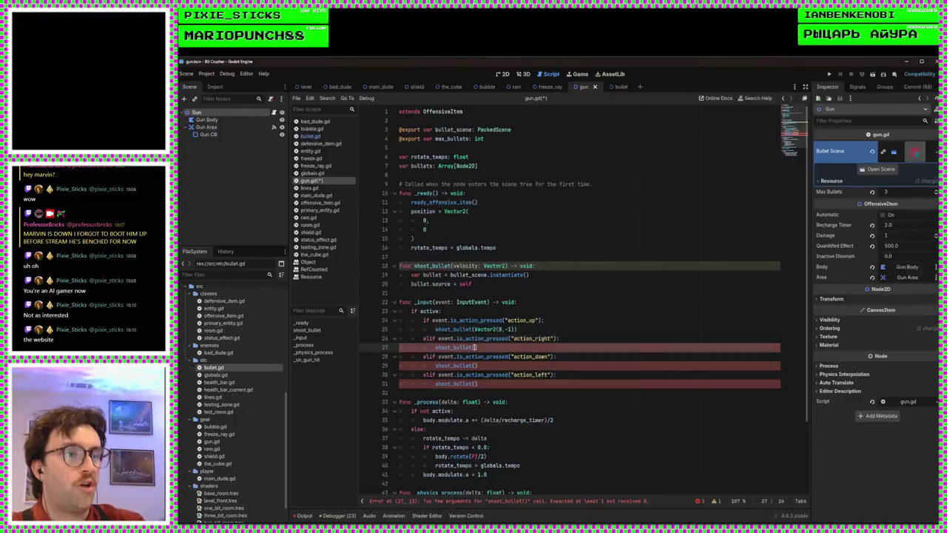
left_click(475, 366)
key("ctrl+v")
left_click(474, 383)
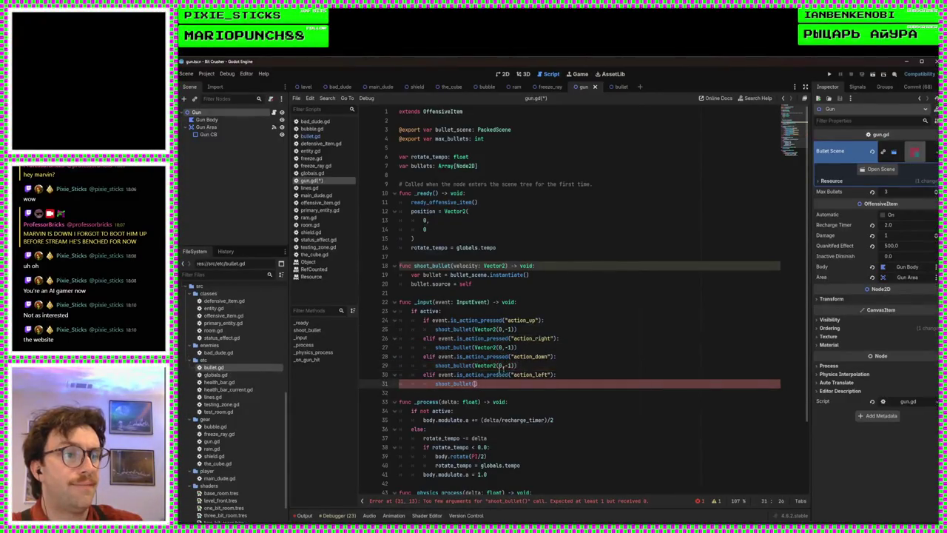
key("ctrl+v")
Edit the copies to down (0,1), right (1, 0) and left (-1, 0), and save gun.gd
left_click(508, 366)
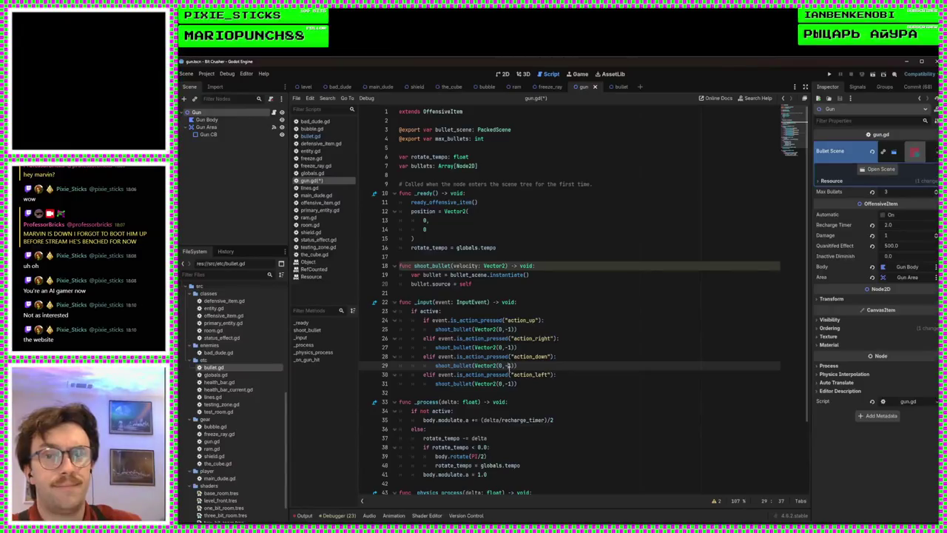
key("BackSpace")
left_click(509, 347)
key("BackSpace")
key("BackSpace")
key("BackSpace")
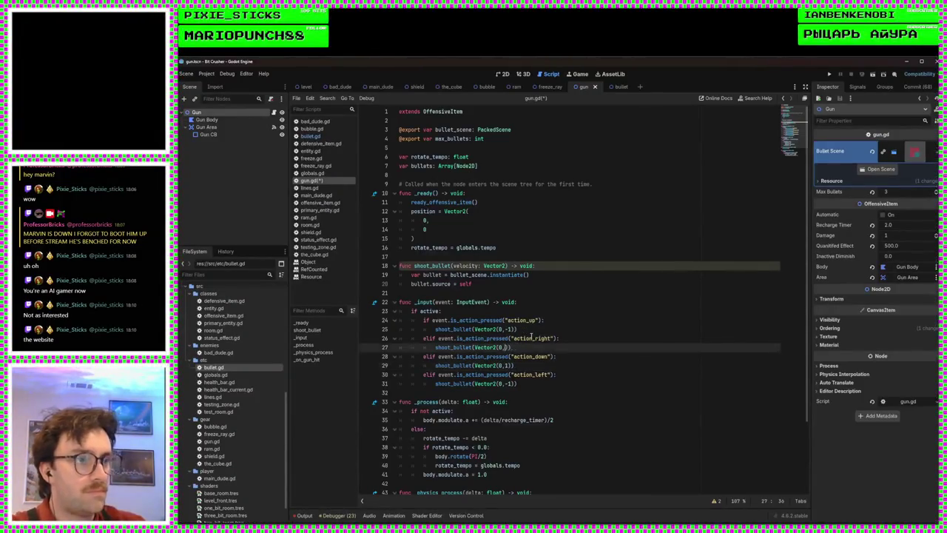
type("1, 0")
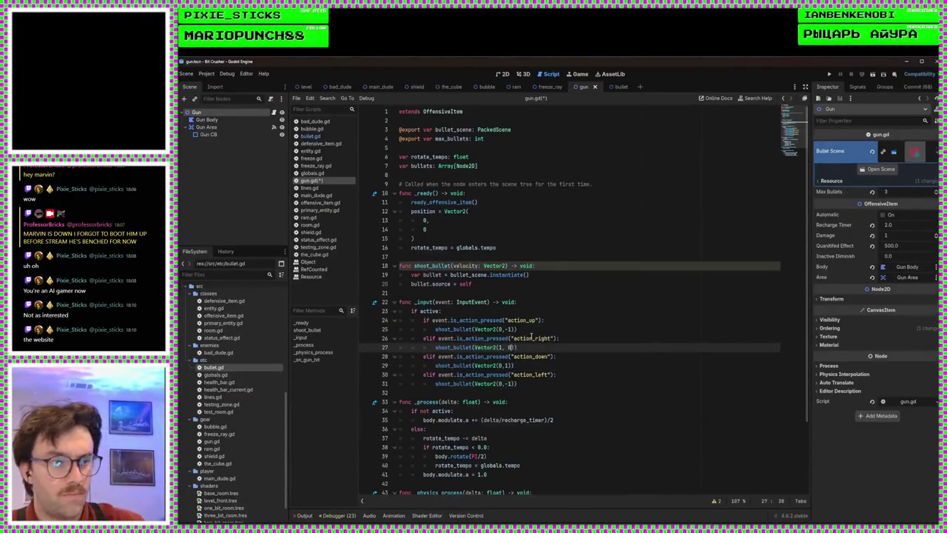
left_click(509, 383)
key("BackSpace")
key("BackSpace")
key("BackSpace")
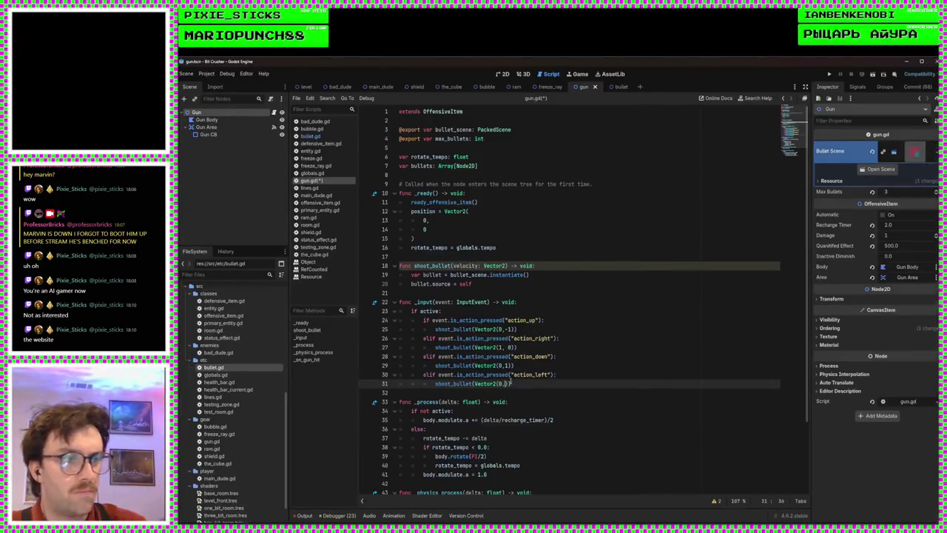
type("-1,")
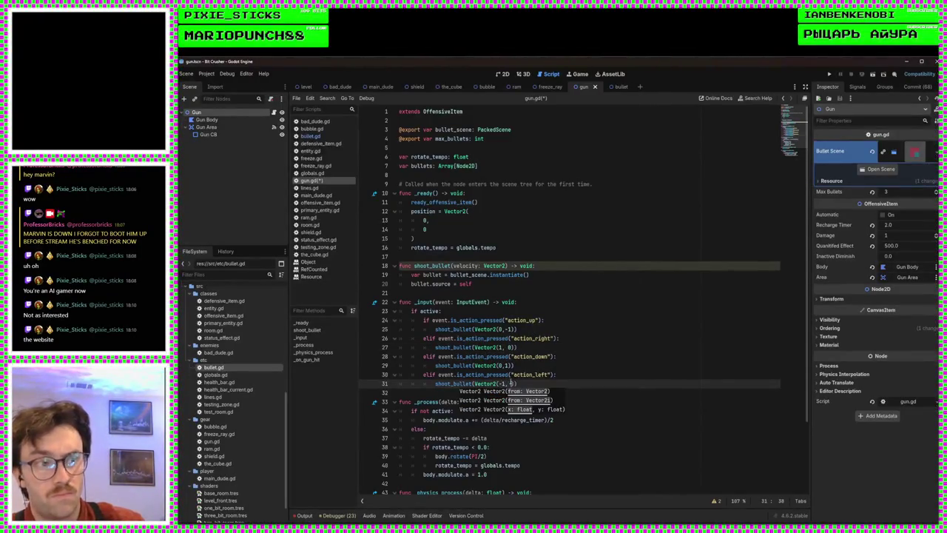
key("ctrl+s")
left_click(557, 364)
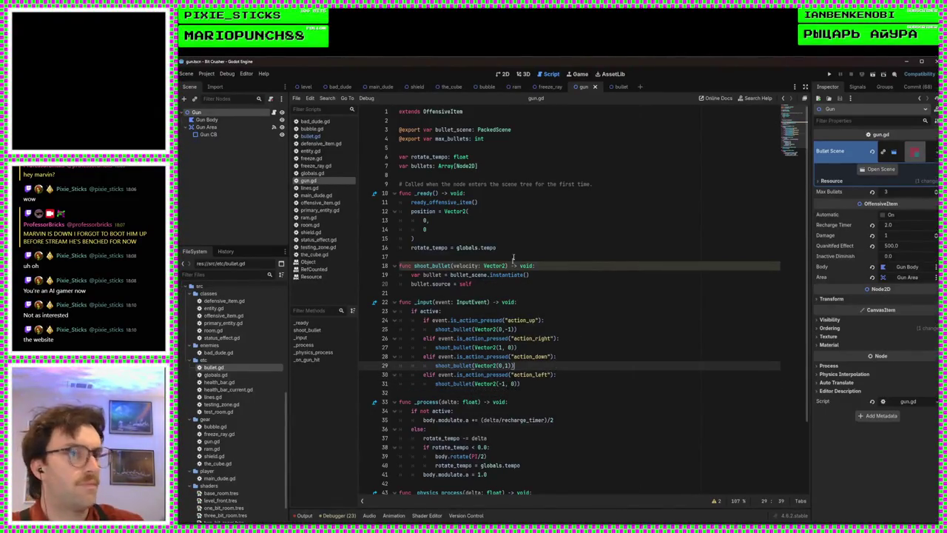
left_click(488, 294)
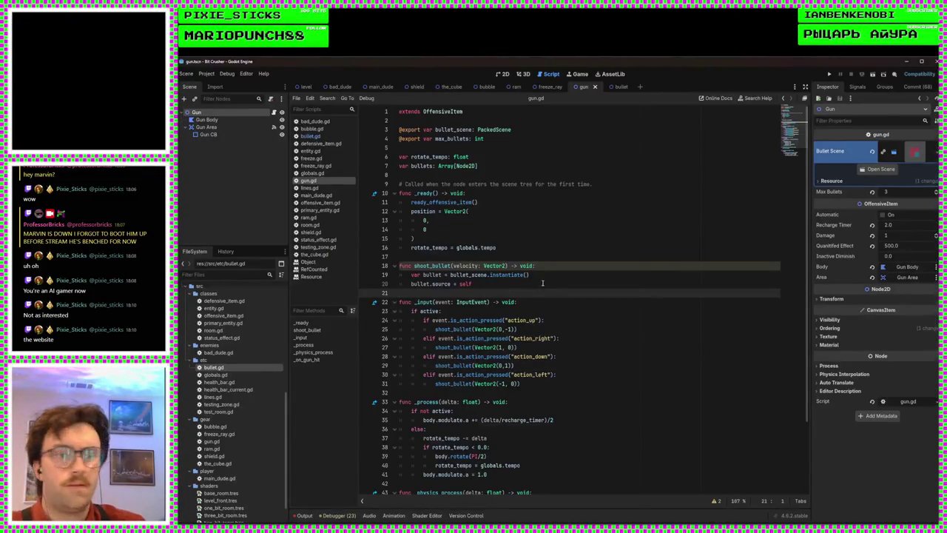
scroll(597, 350, "down", 3)
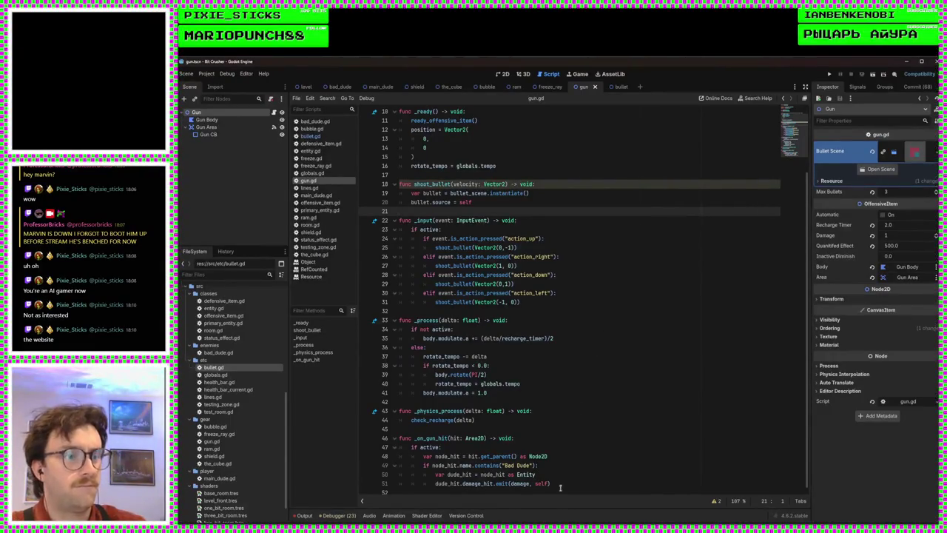
left_click(519, 428)
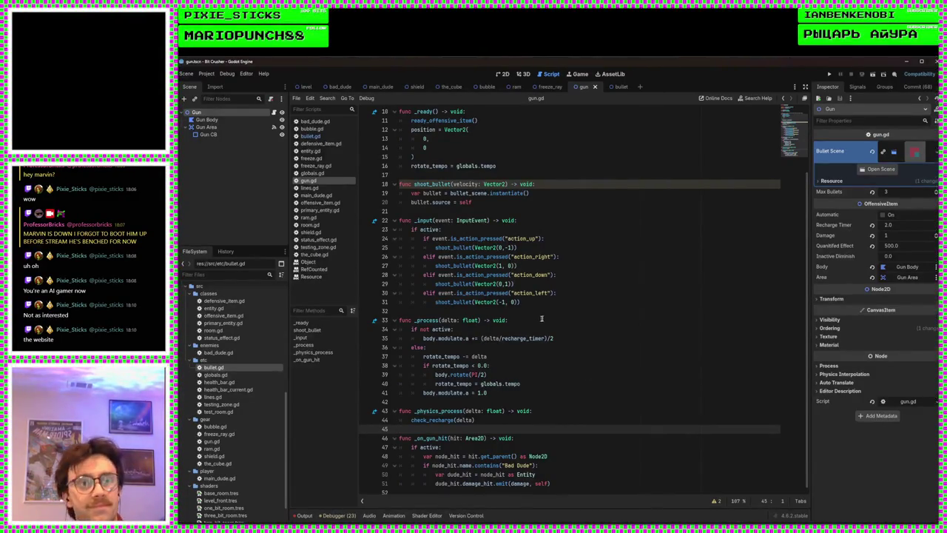
scroll(519, 333, "up", 3)
left_click(510, 246)
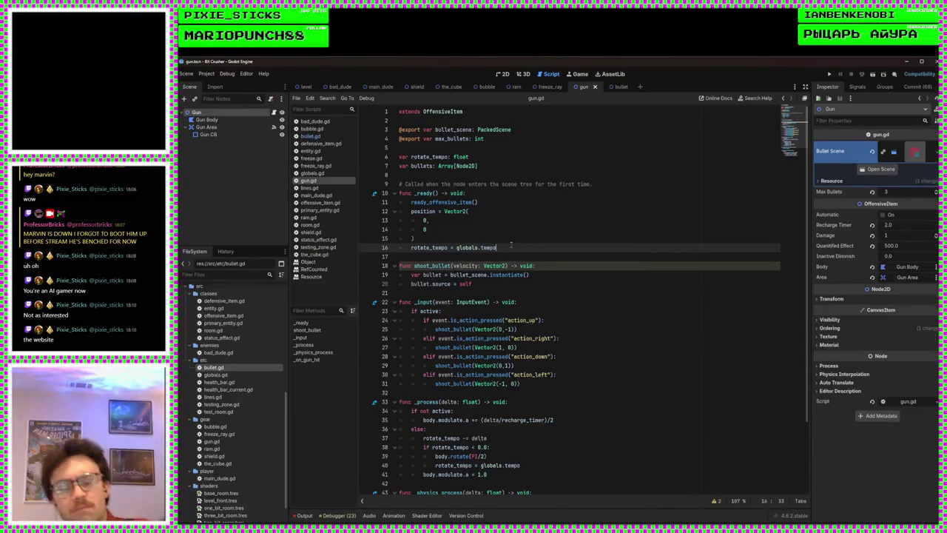
Start a body.duplicate line in _ready, left as body.dupl, and save gun.gd
key("Return")
type("body")
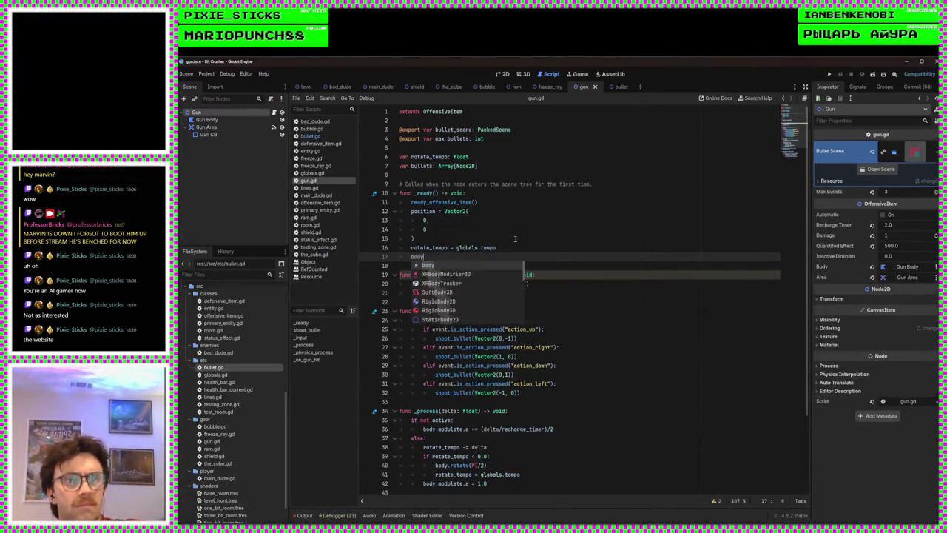
type(".copy")
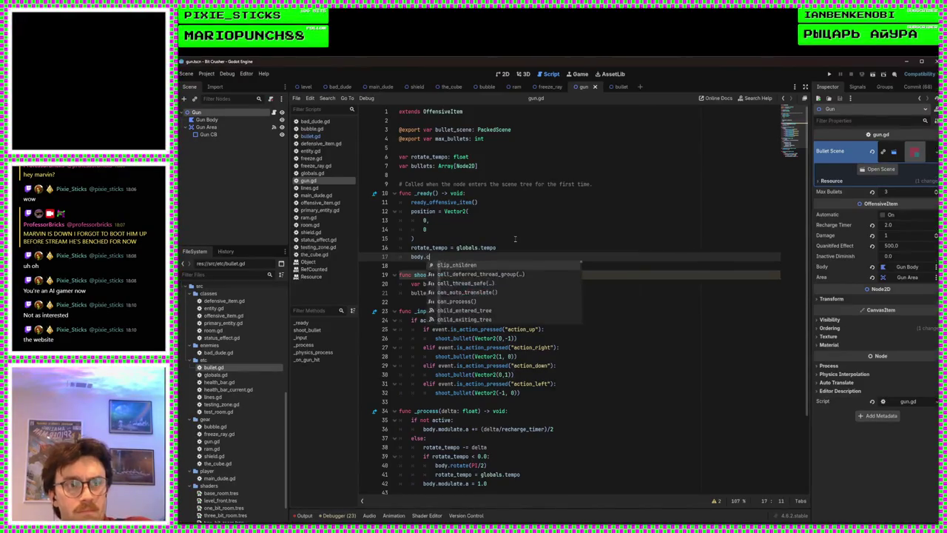
key("BackSpace")
key("BackSpace")
key("BackSpace")
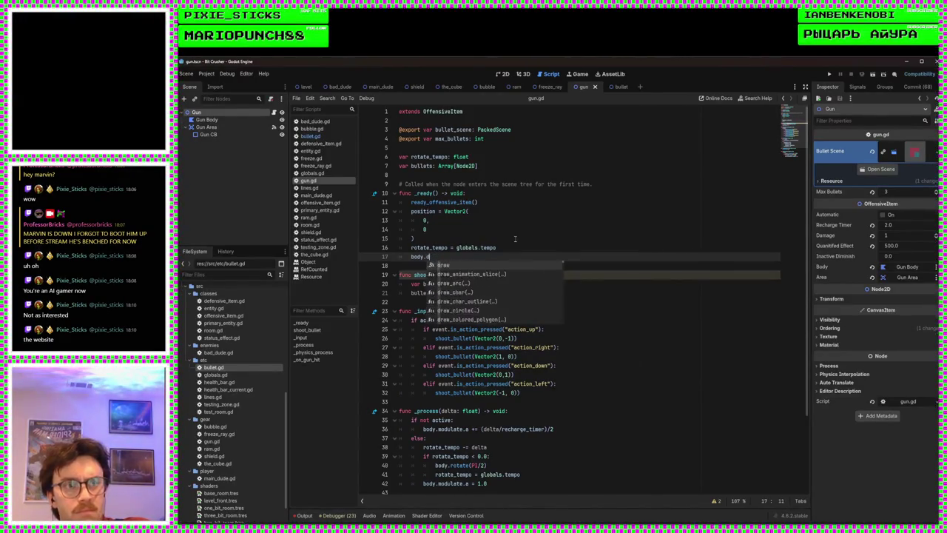
type("dupl")
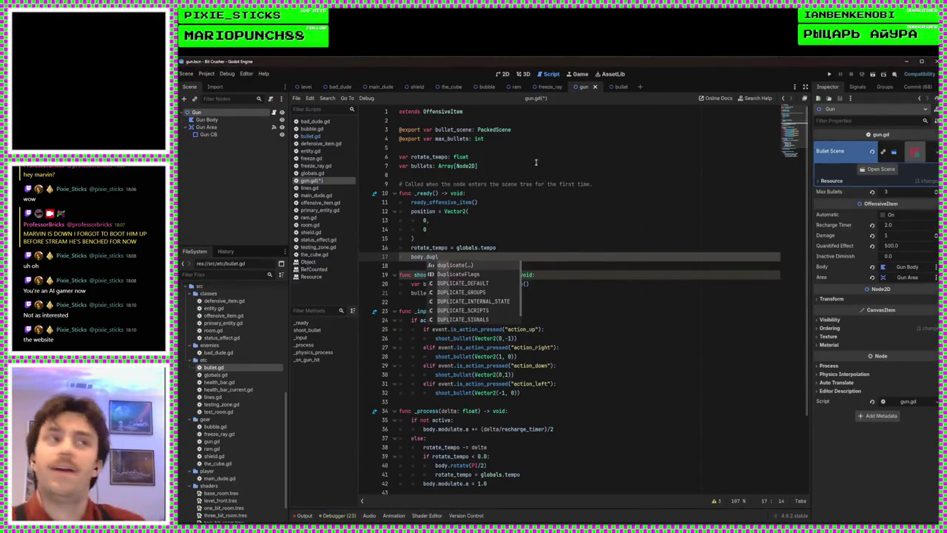
left_click(503, 193)
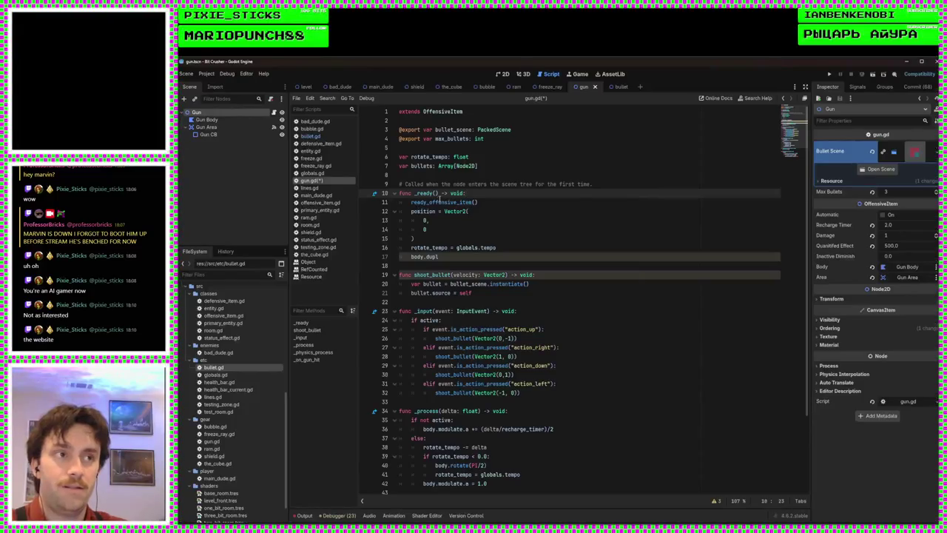
key("ctrl+s")
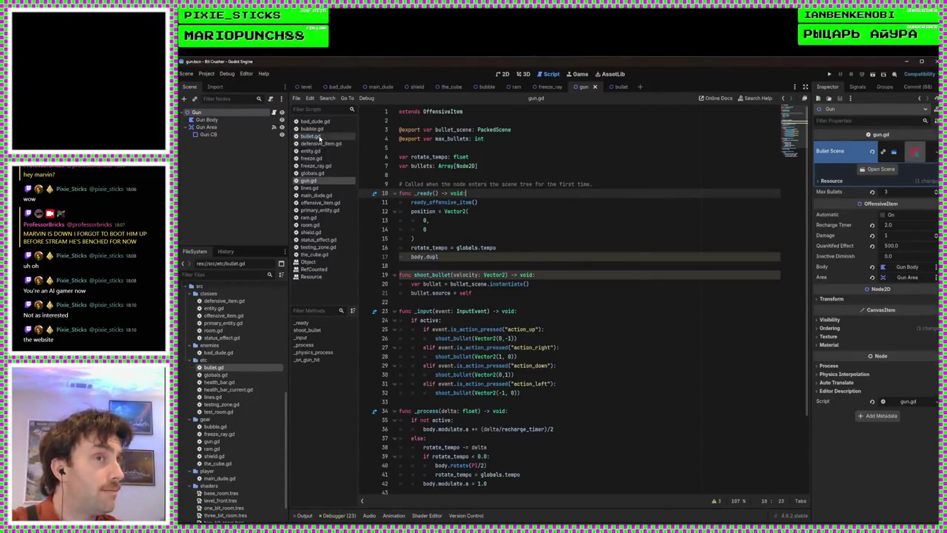
left_click(317, 137)
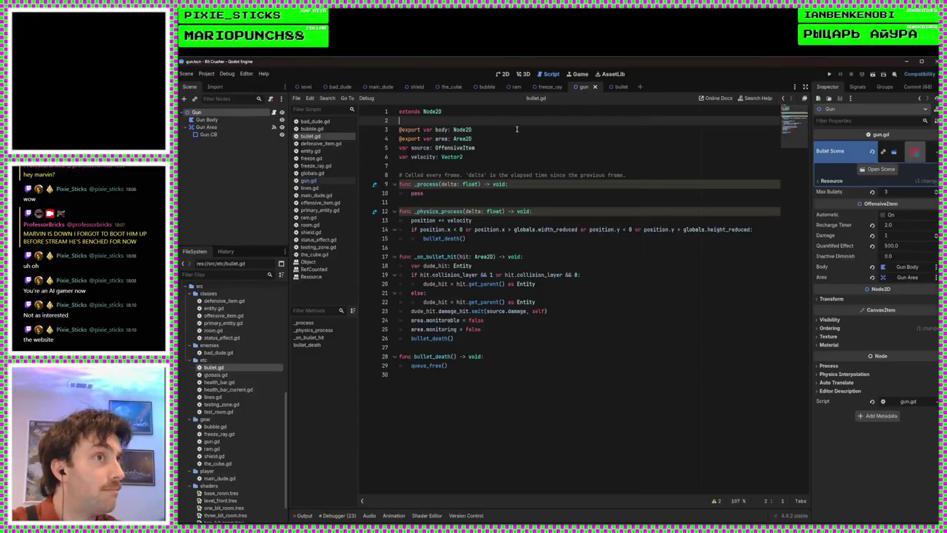
key("Return")
key("Return")
key("Up")
type("c")
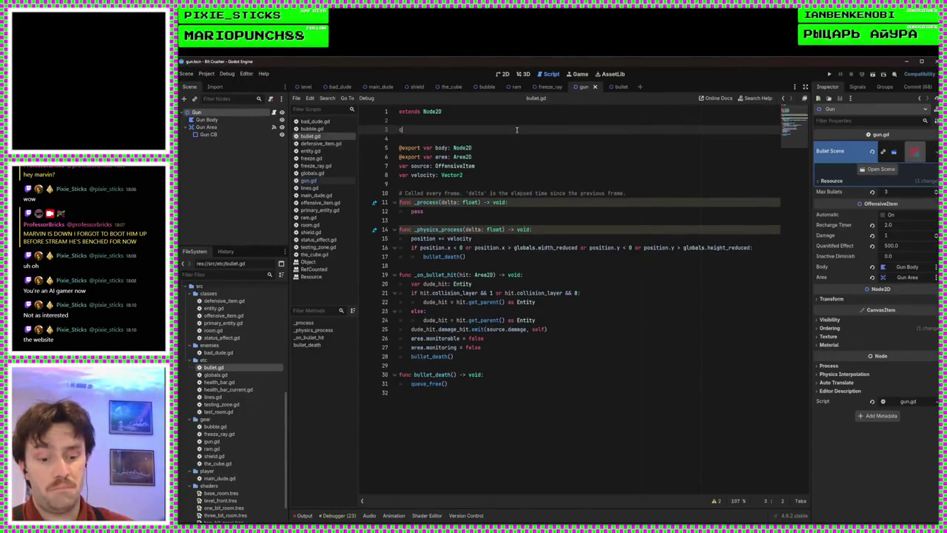
type("lass_name ")
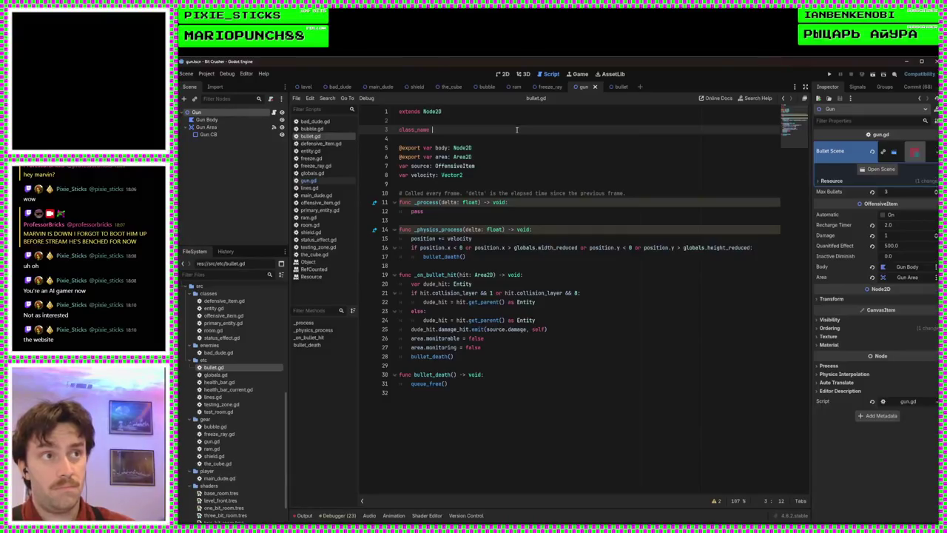
type("Bullet")
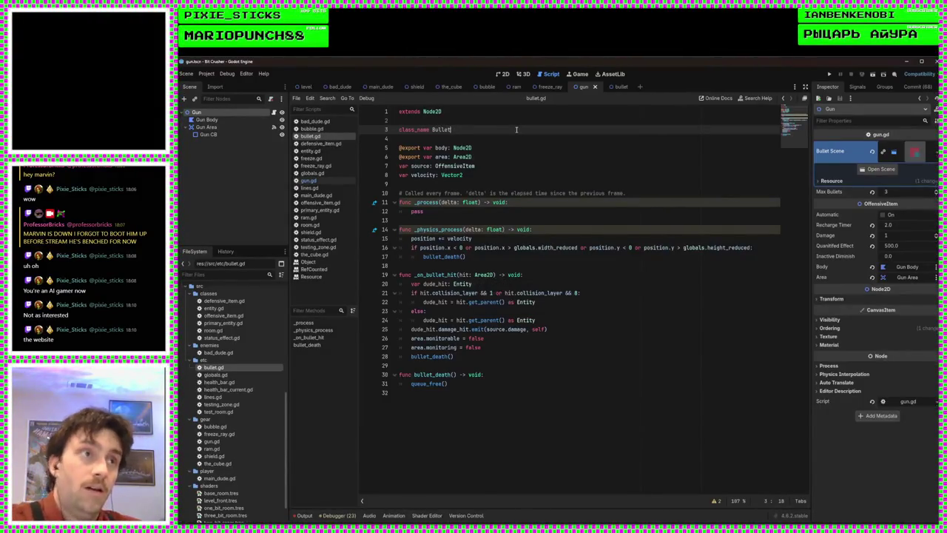
left_click(513, 136)
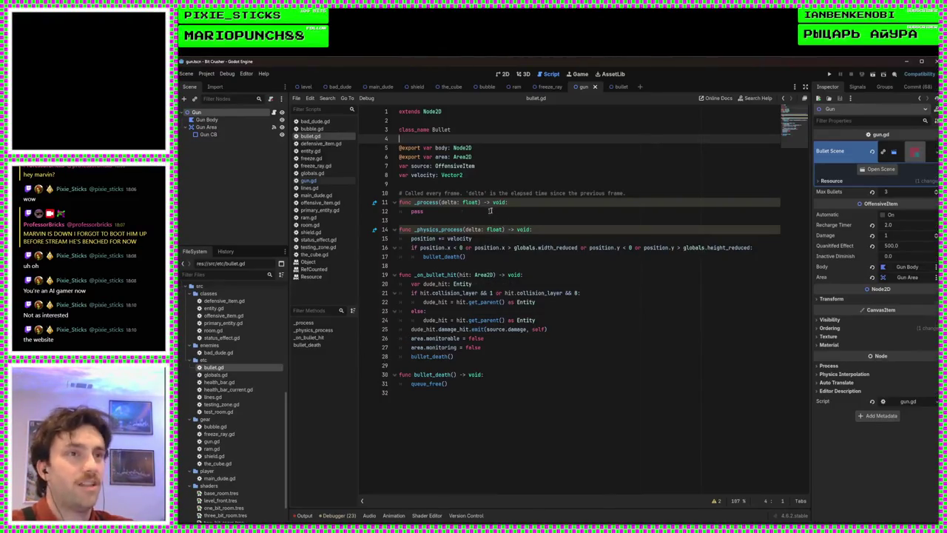
left_click(322, 183)
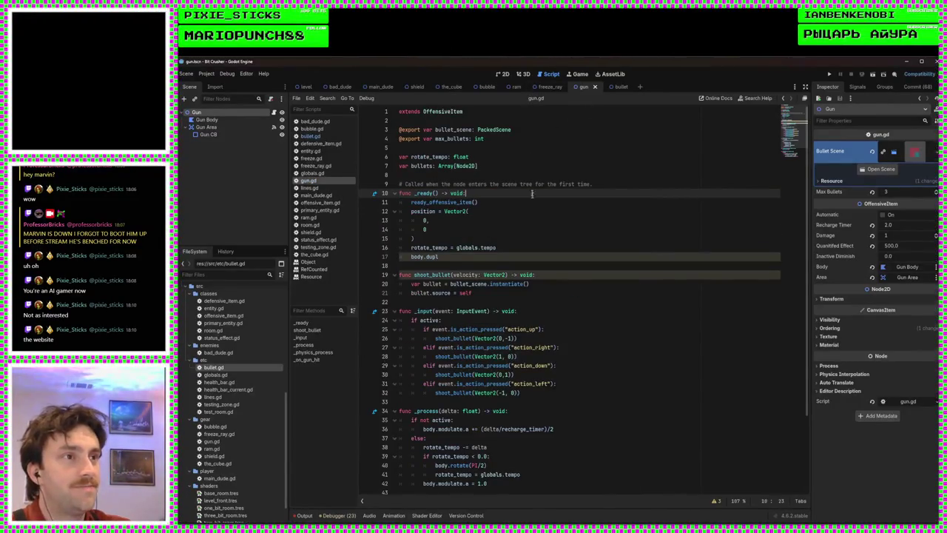
Append 'as Bullet' to the instantiate() call on line 20 and retype bullet.source = self
left_click(572, 280)
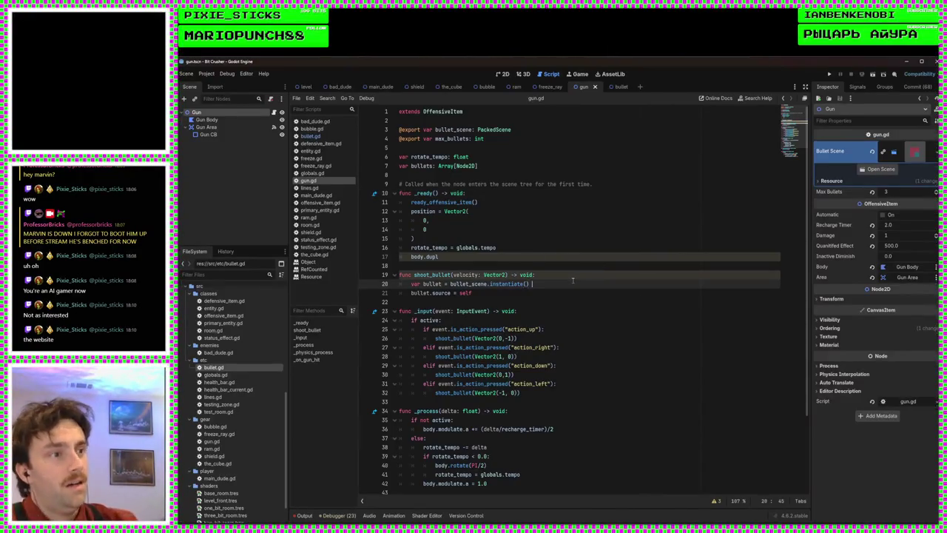
type("as Bullet")
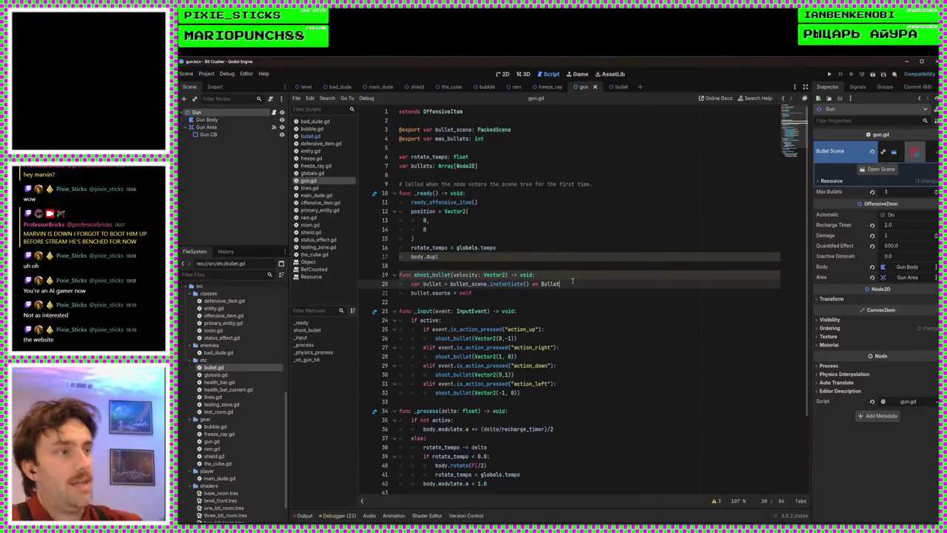
left_click(574, 290)
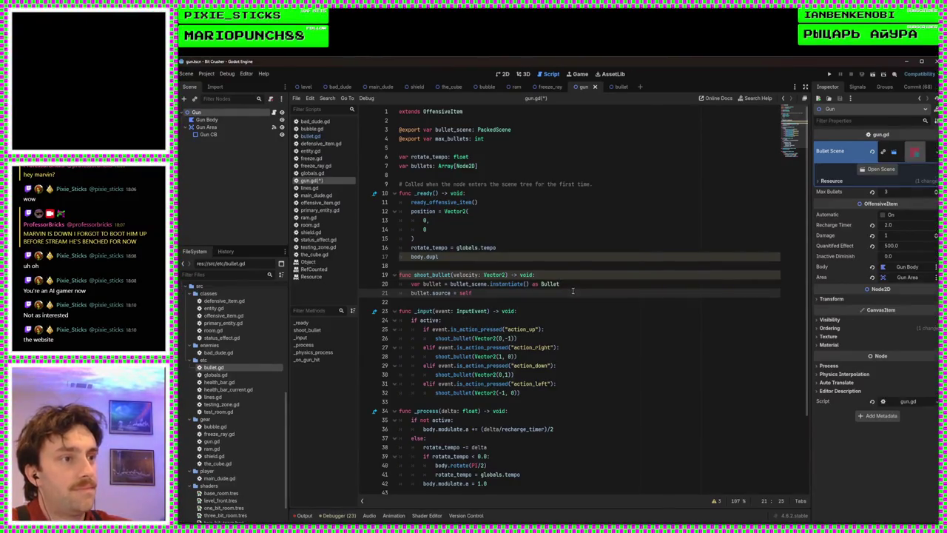
key("BackSpace")
key("BackSpace")
key("BackSpace")
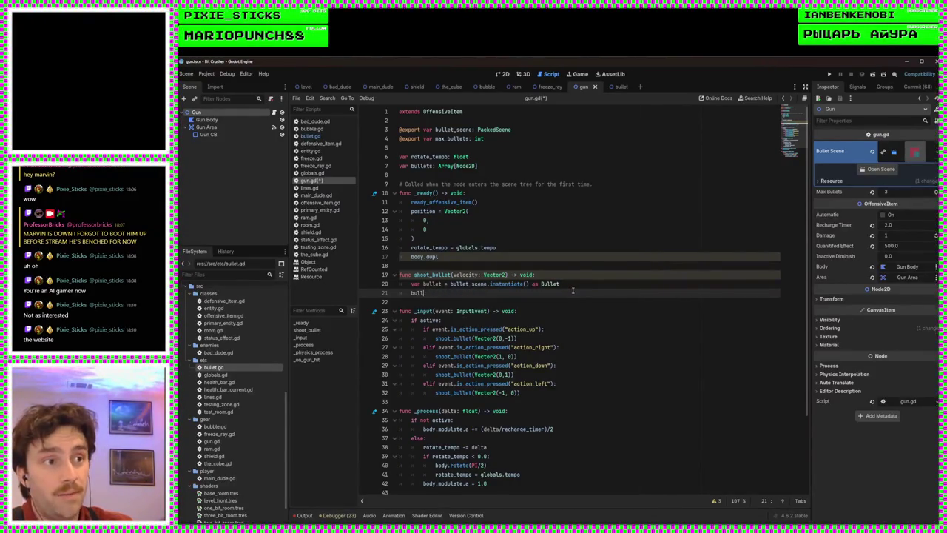
type("et.source =")
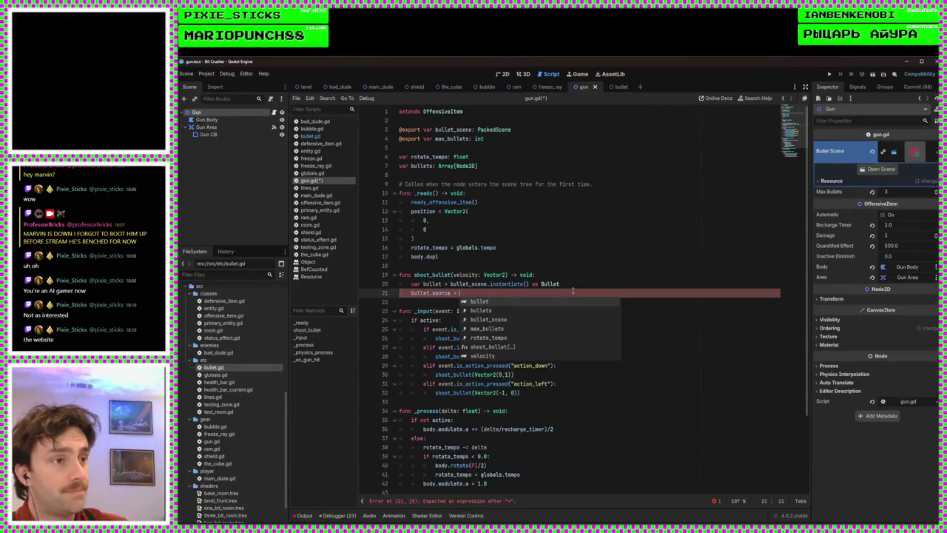
type("self_modul")
key("BackSpace")
key("BackSpace")
key("BackSpace")
key("Return")
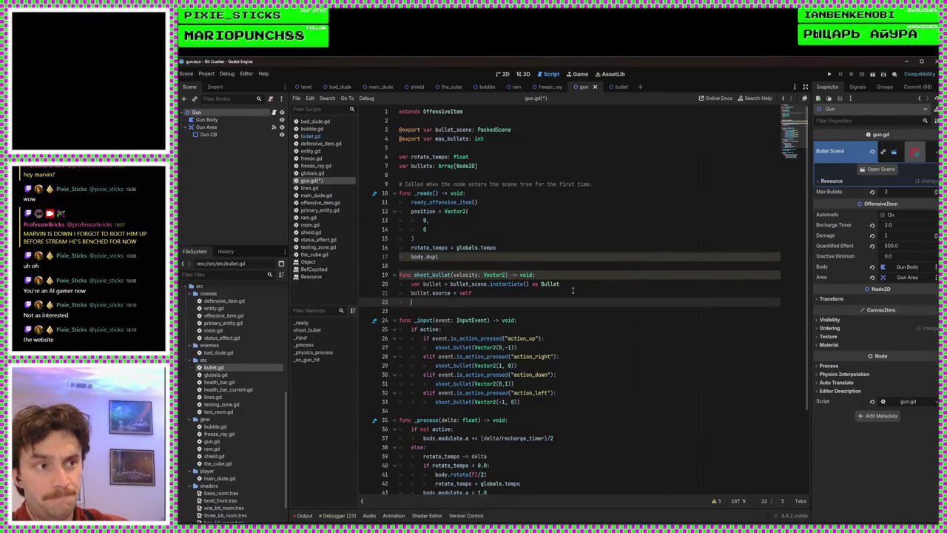
Start a new 'bullet.' line to browse the bullet's members, then check bullet.gd's properties
type("bullet")
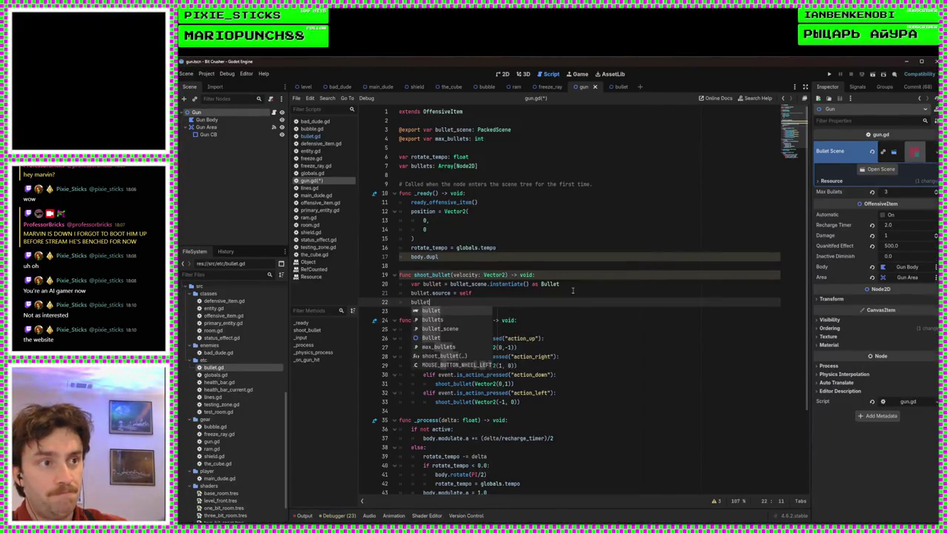
type(".da")
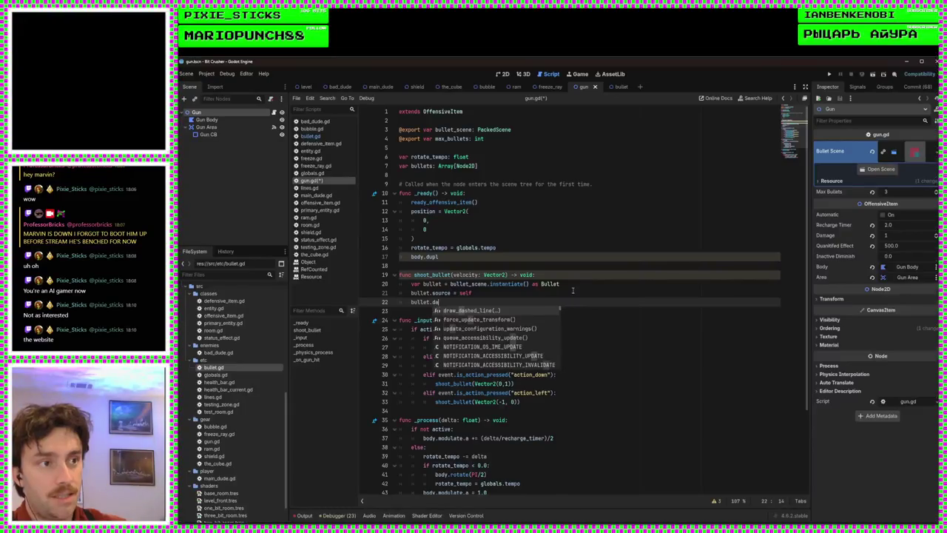
key("BackSpace")
key("BackSpace")
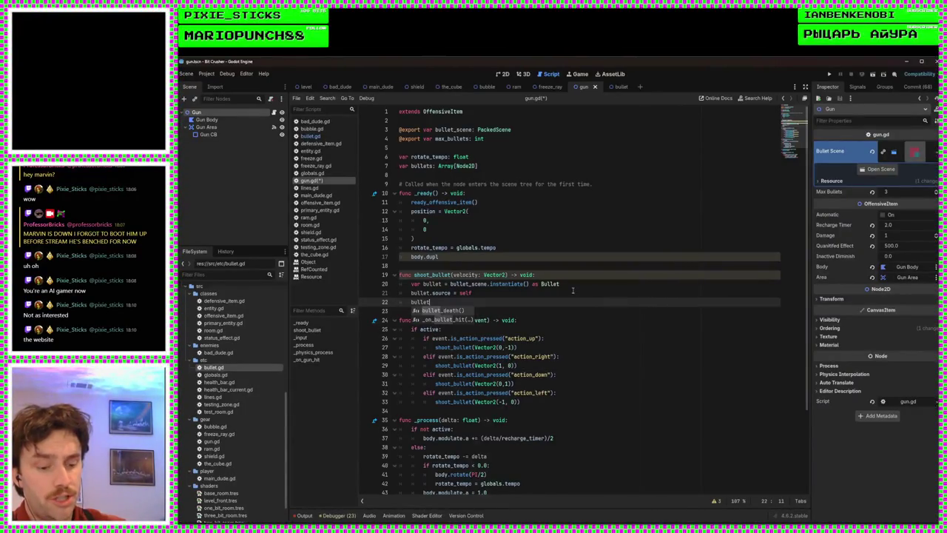
type(".dam")
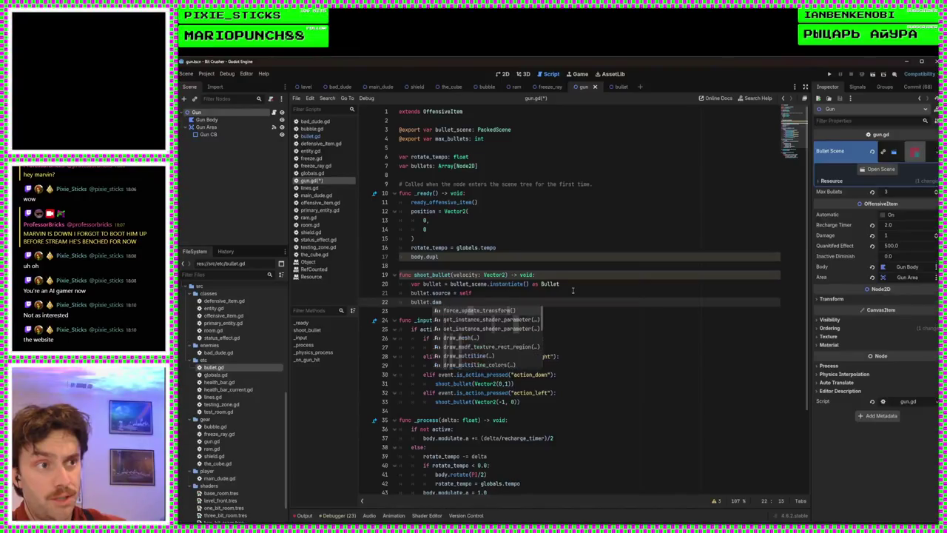
key("BackSpace")
key("BackSpace")
key("BackSpace")
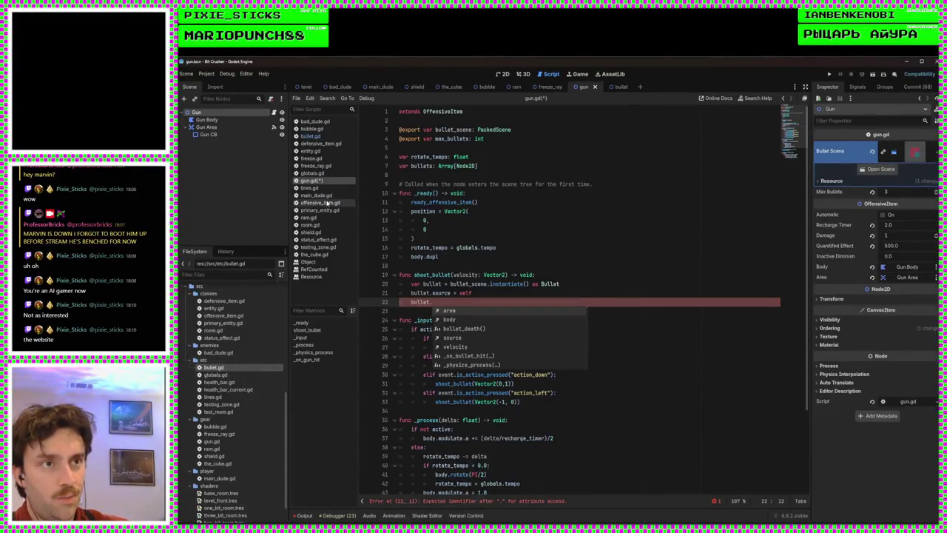
left_click(311, 136)
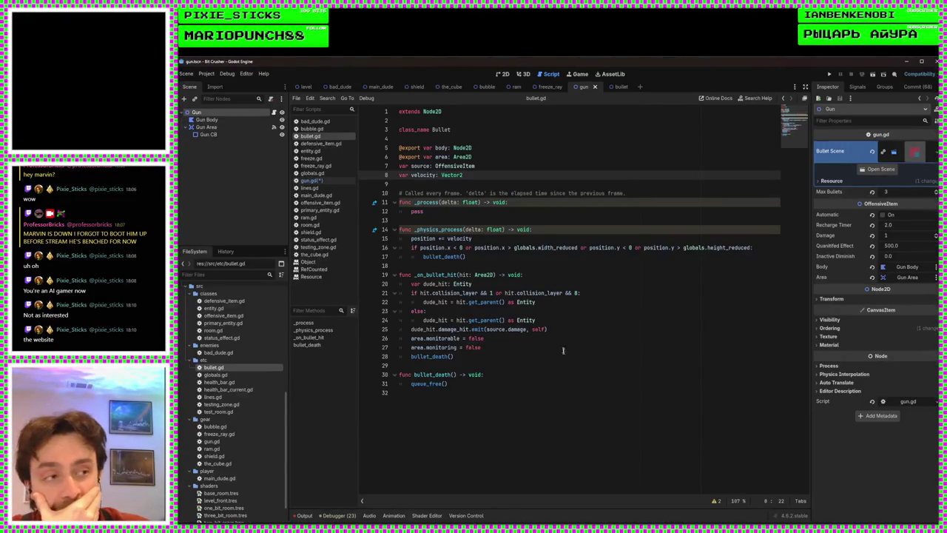
Save after checking source.damage in bullet.gd, then delete the dangling 'bullet.' line in gun.gd
left_click_drag(527, 329, 487, 329)
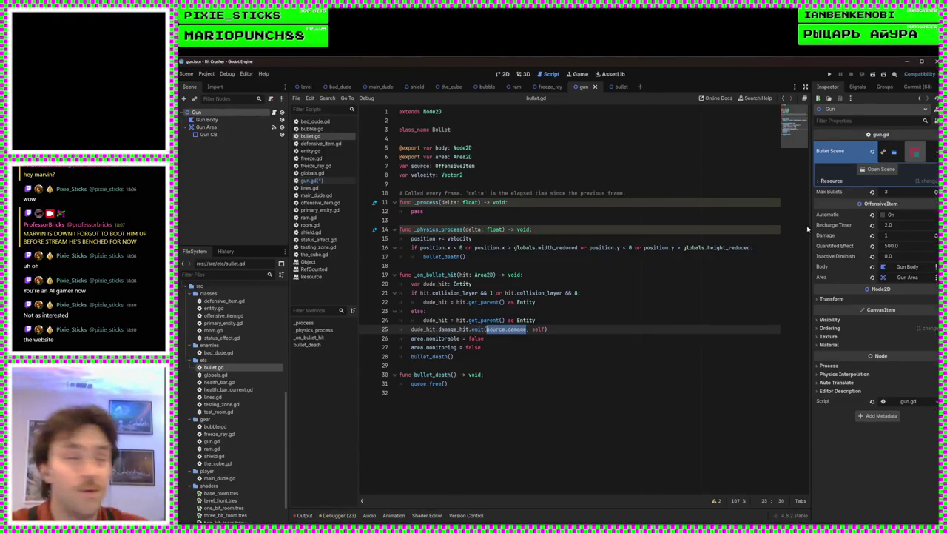
left_click(574, 302)
key("ctrl+s")
left_click(552, 230)
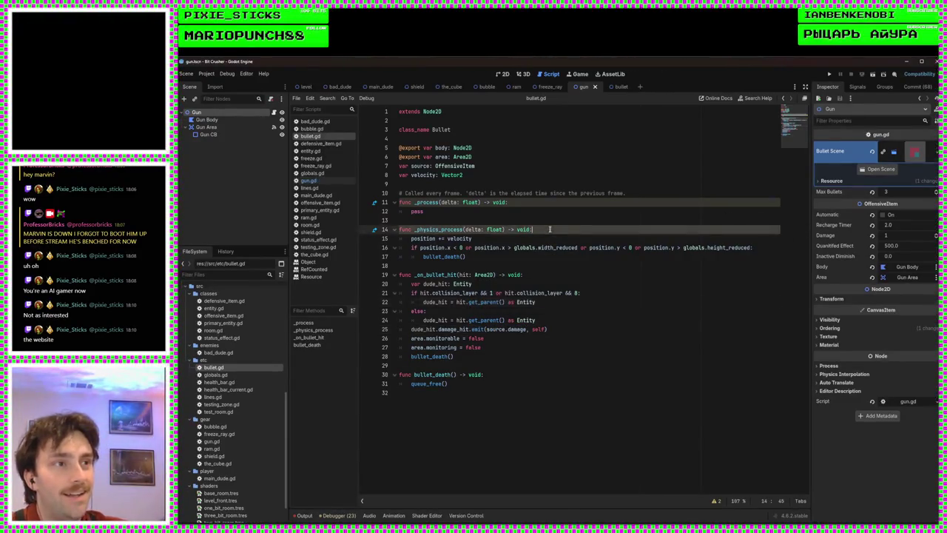
left_click(539, 223)
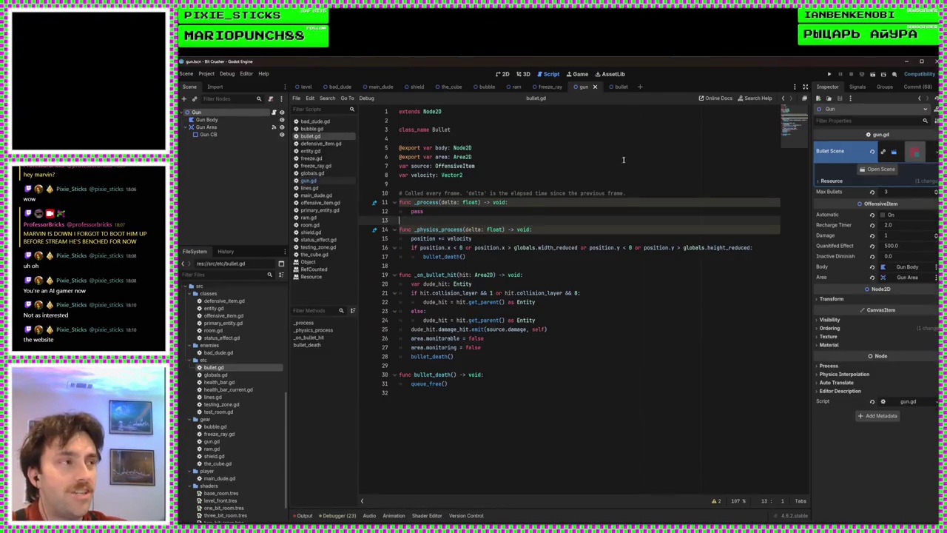
left_click(307, 180)
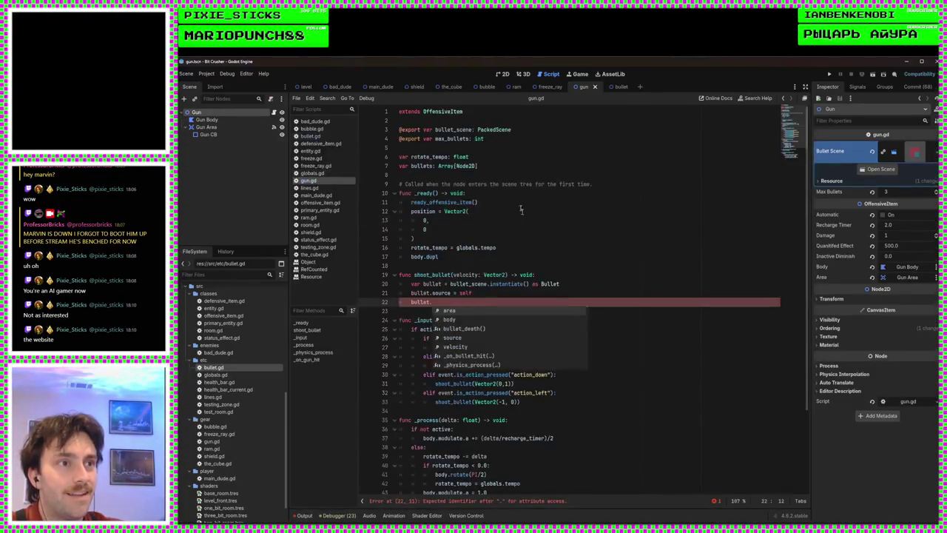
key("BackSpace")
key("BackSpace")
key("BackSpace")
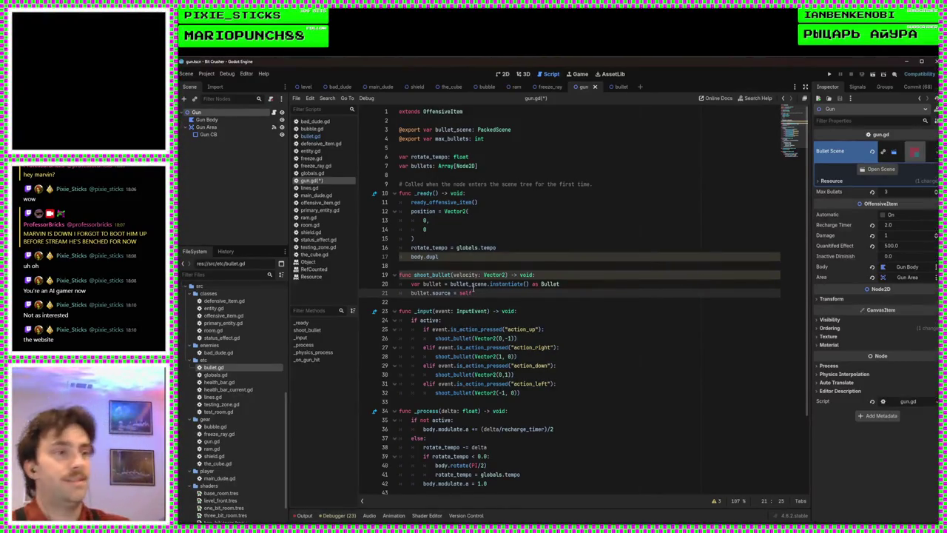
Remove the leftover body.dupl line and its empty line 17 from _ready
key("Return")
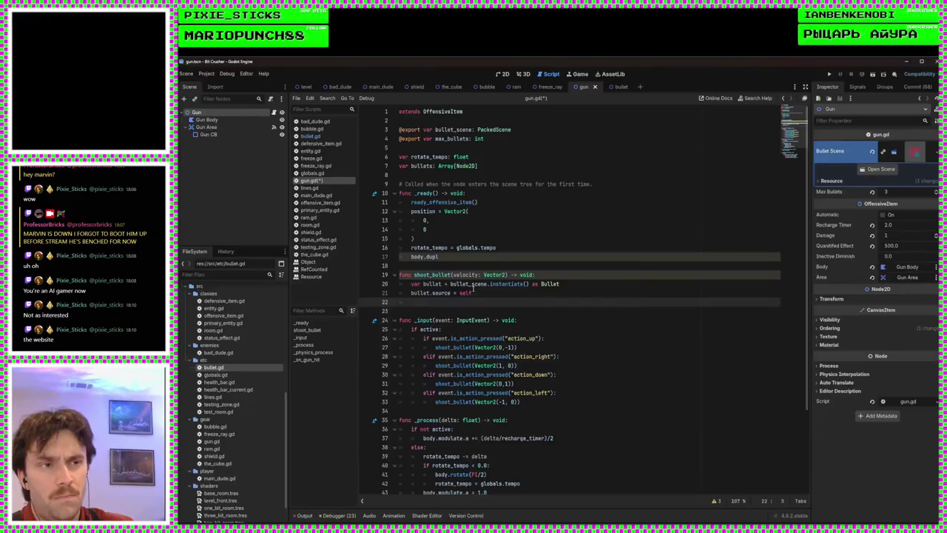
type("ro")
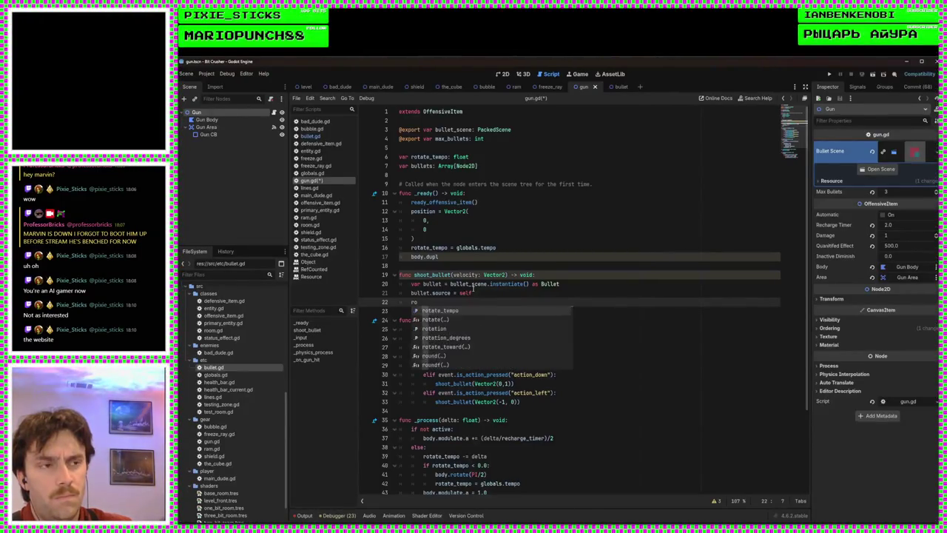
key("BackSpace")
key("BackSpace")
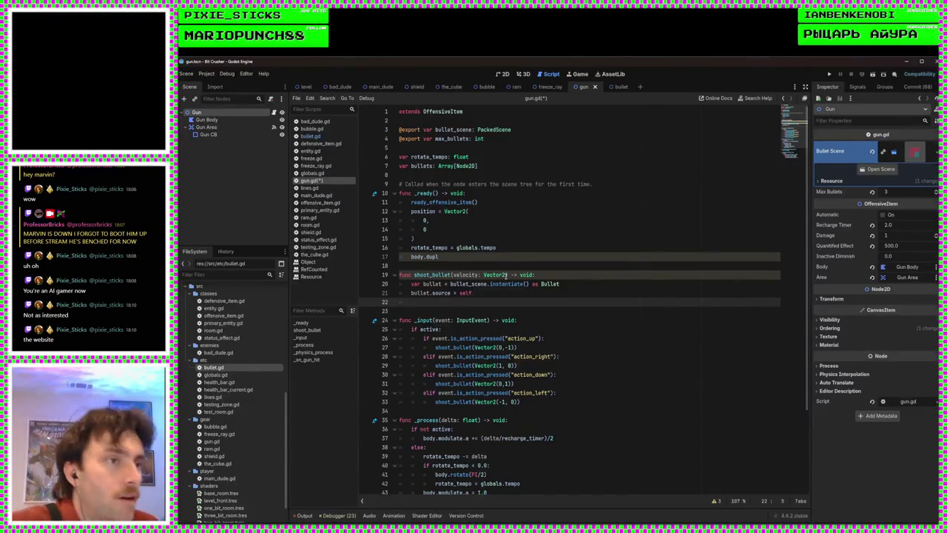
left_click(501, 256)
key("BackSpace")
key("BackSpace")
key("BackSpace")
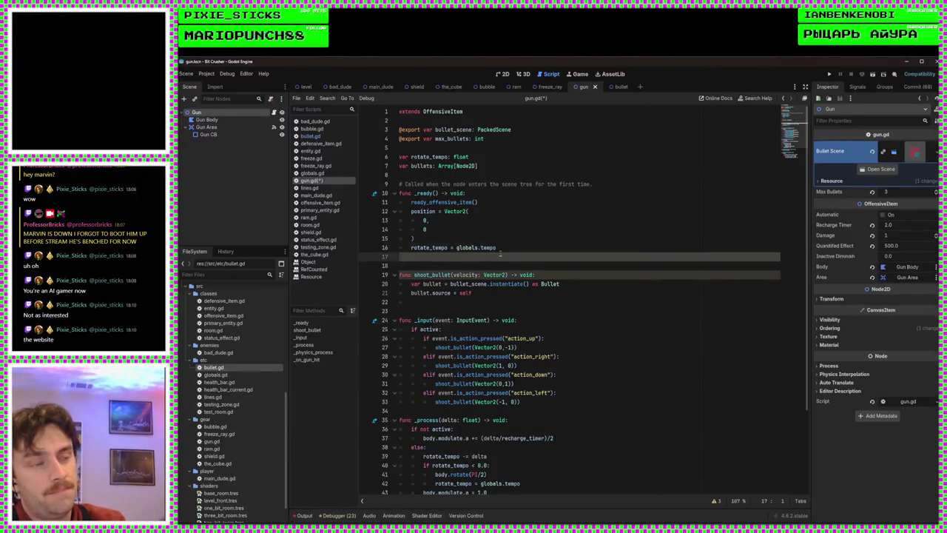
key("BackSpace")
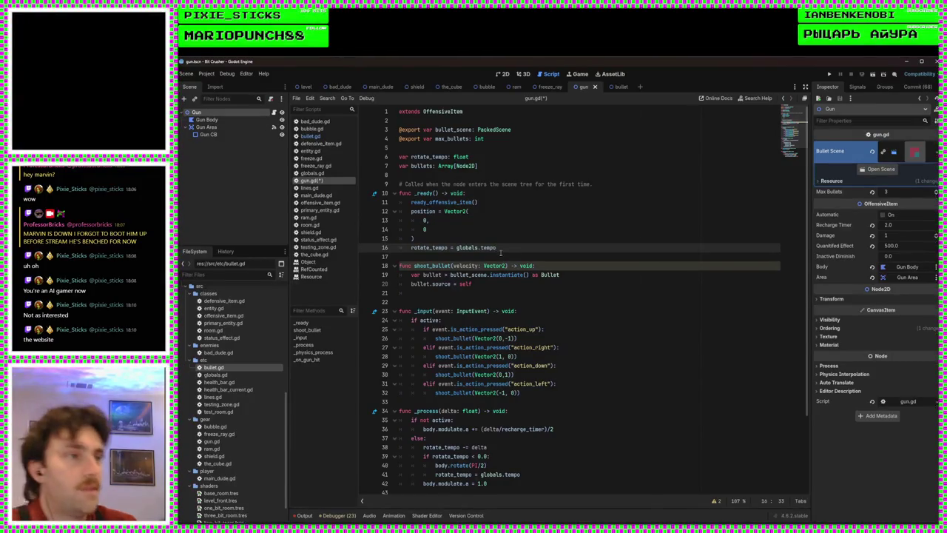
Delete the extra blank line between shoot_bullet and func _input
left_click(489, 310)
left_click(484, 305)
key("BackSpace")
key("BackSpace")
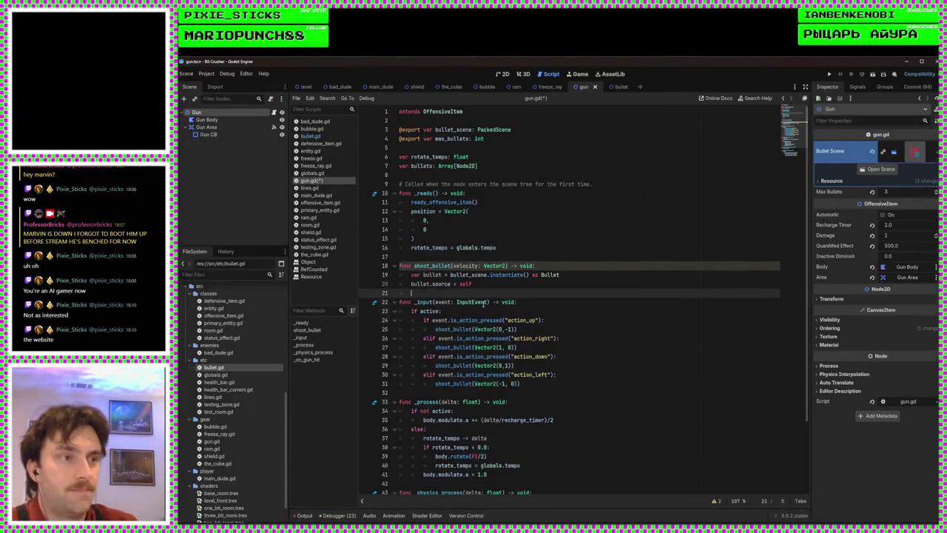
left_click(516, 285)
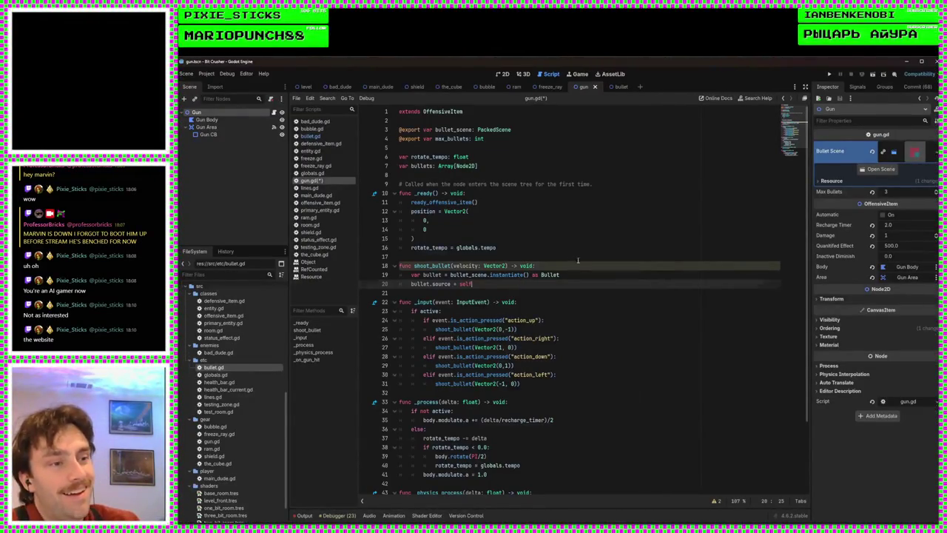
scroll(578, 265, "down", 3)
mouse_move(551, 481)
left_mouse_down()
mouse_move(421, 443)
mouse_move(403, 425)
left_mouse_up()
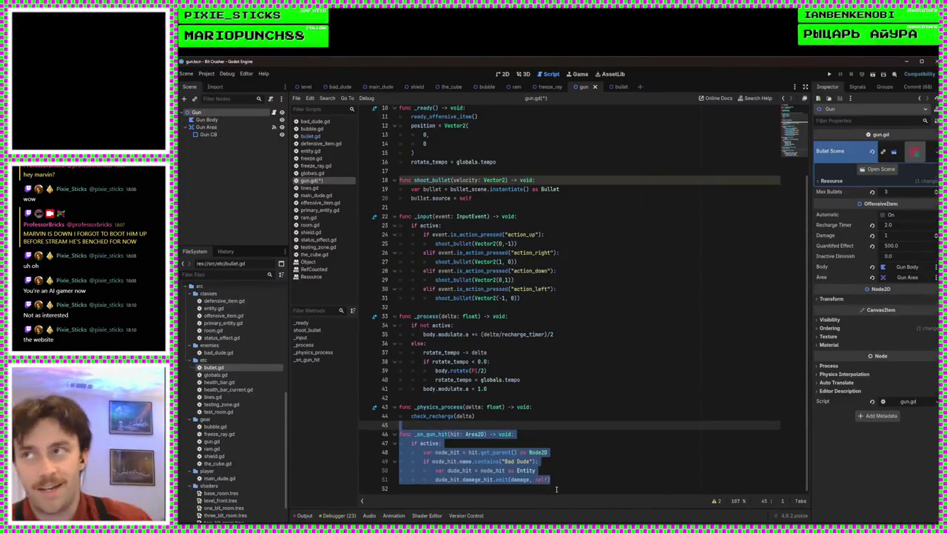
left_click(495, 442)
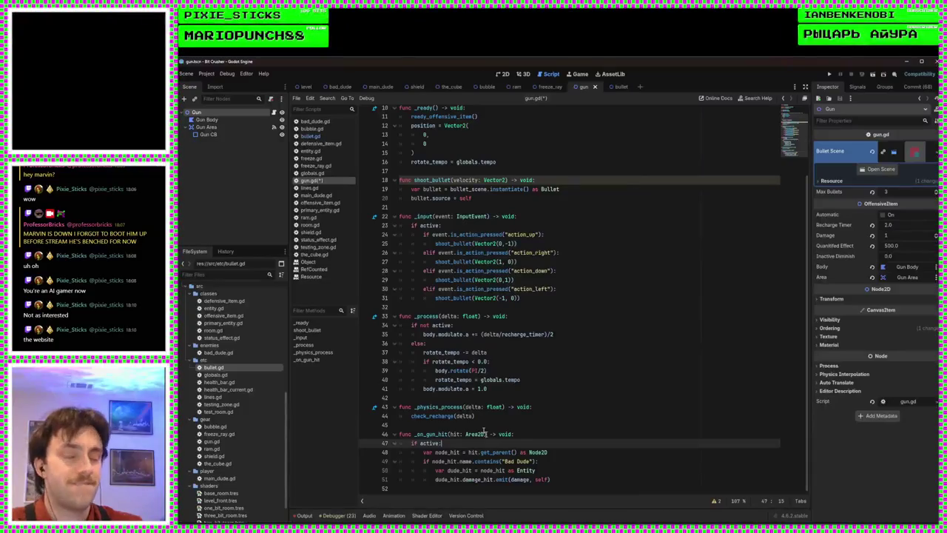
left_click(469, 398)
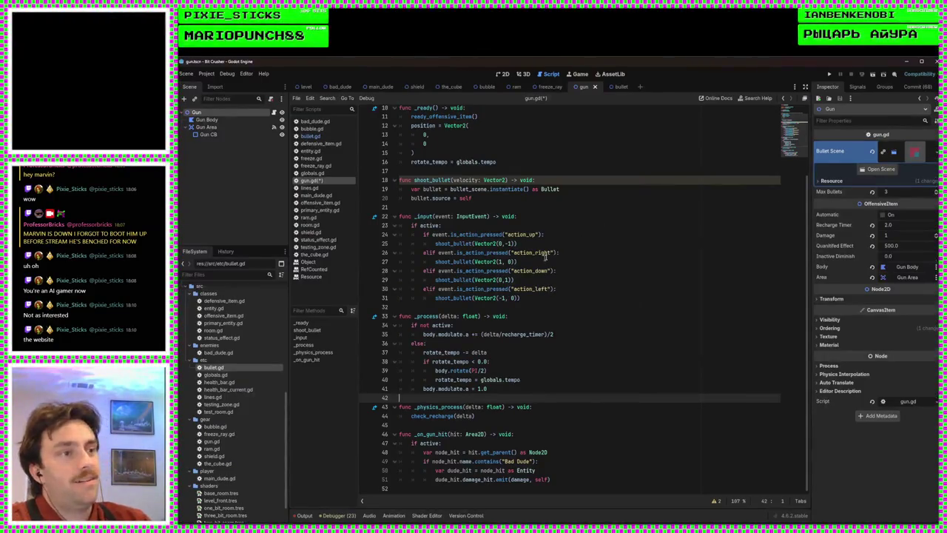
Add the missing space in the downward shot's Vector2(0, 1), save gun.gd, and switch to bullet.gd
left_click(483, 207)
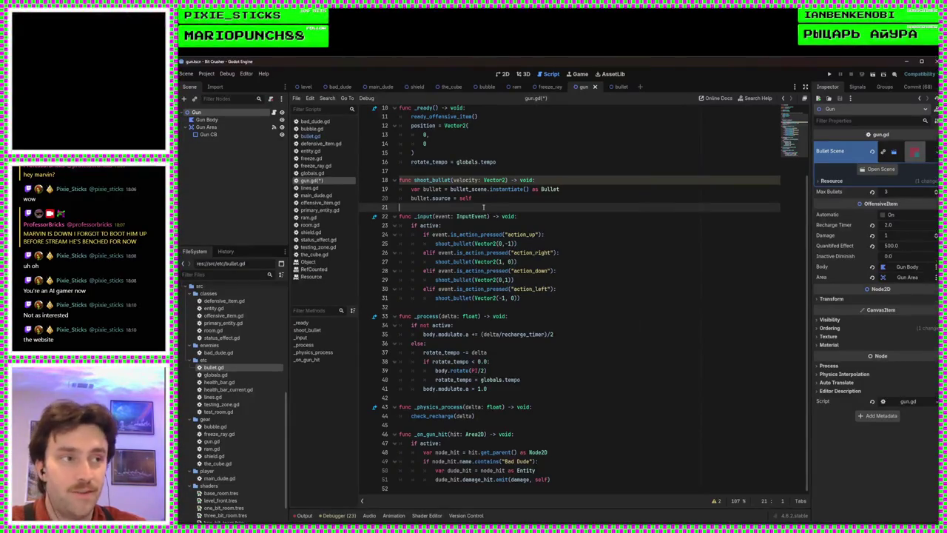
left_click(503, 280)
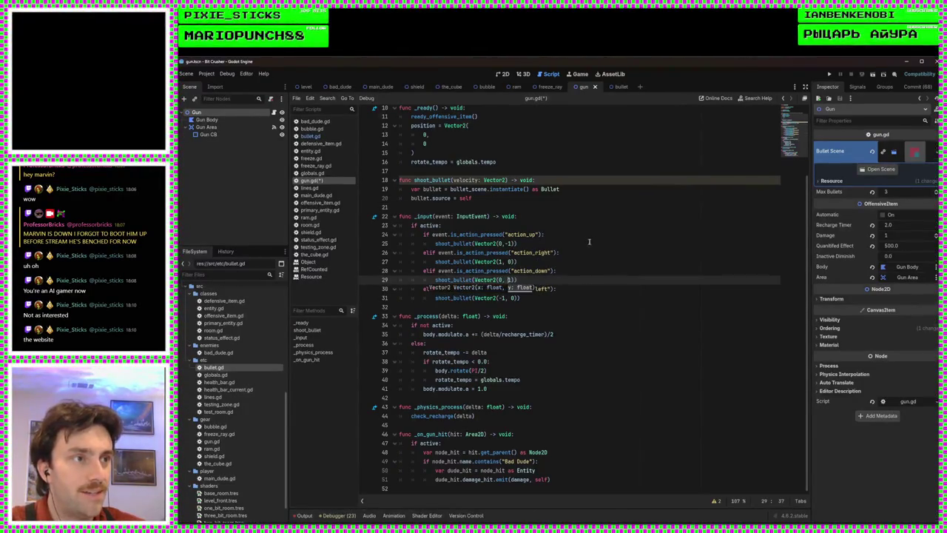
left_click(645, 218)
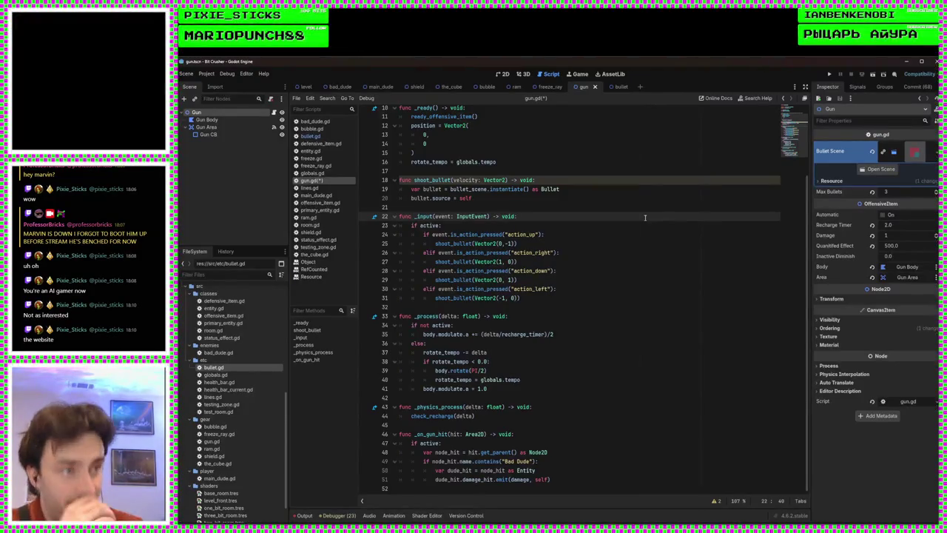
left_click(549, 197)
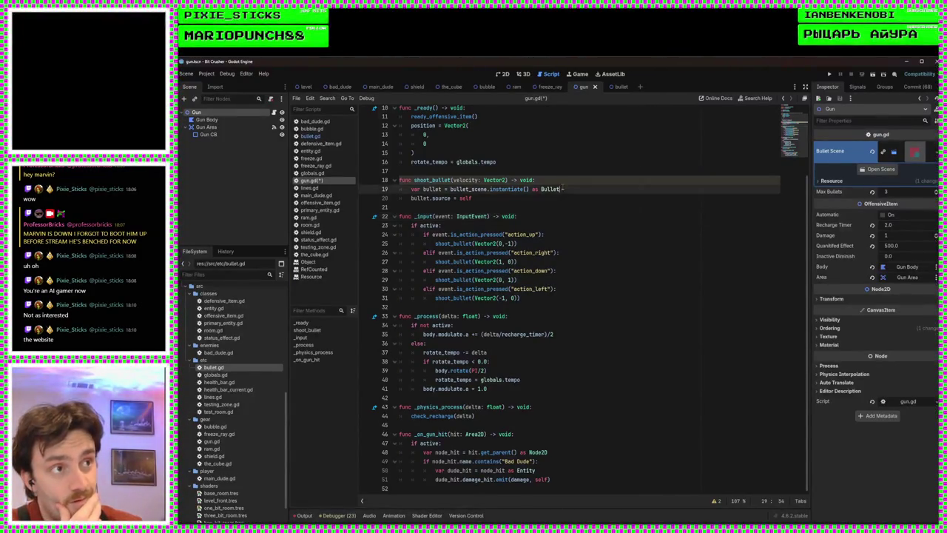
scroll(548, 195, "up", 3)
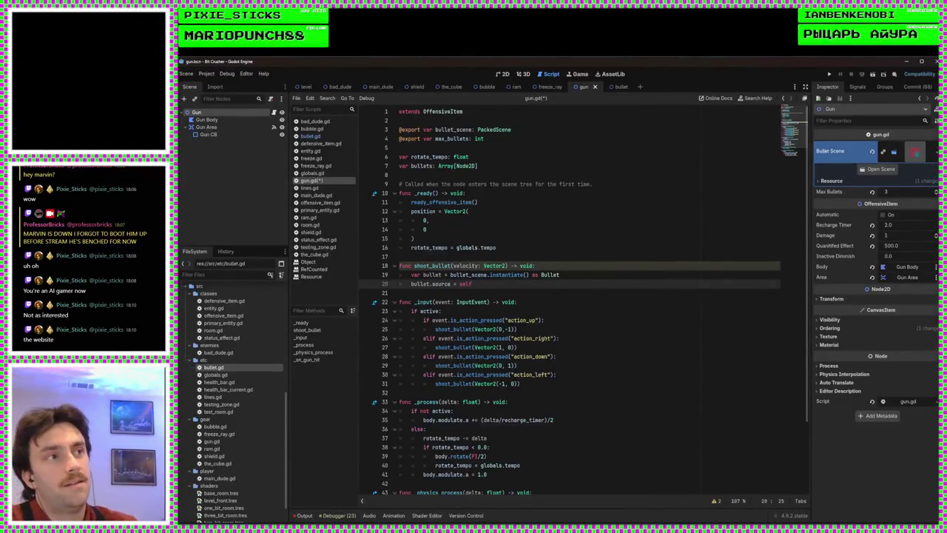
key("ctrl+s")
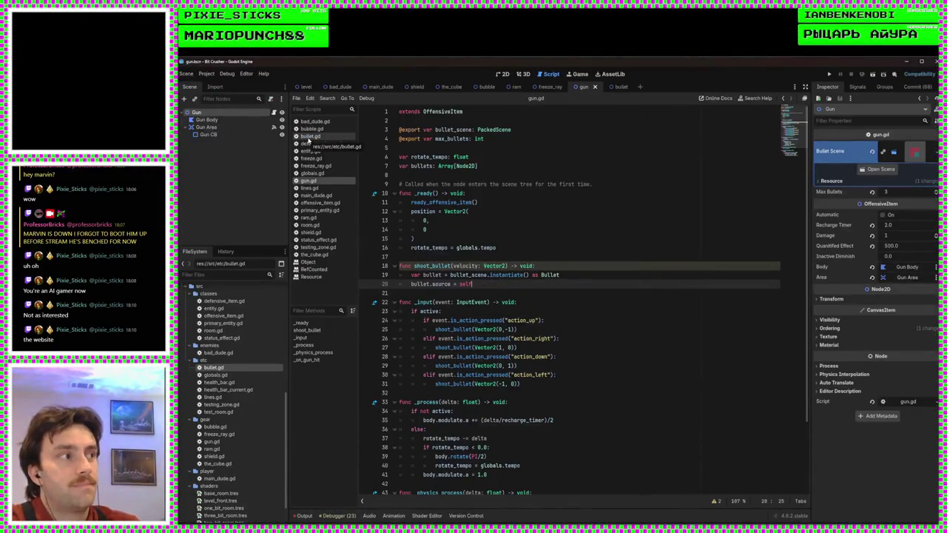
left_click(309, 138)
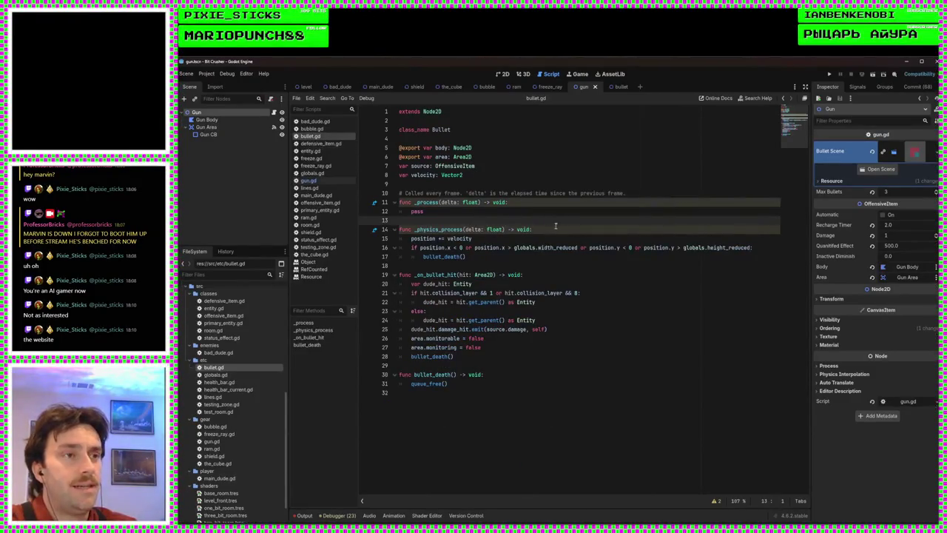
Rename bullet.gd's _process function to _ready
left_click(562, 238)
left_click(508, 213)
left_click(565, 193)
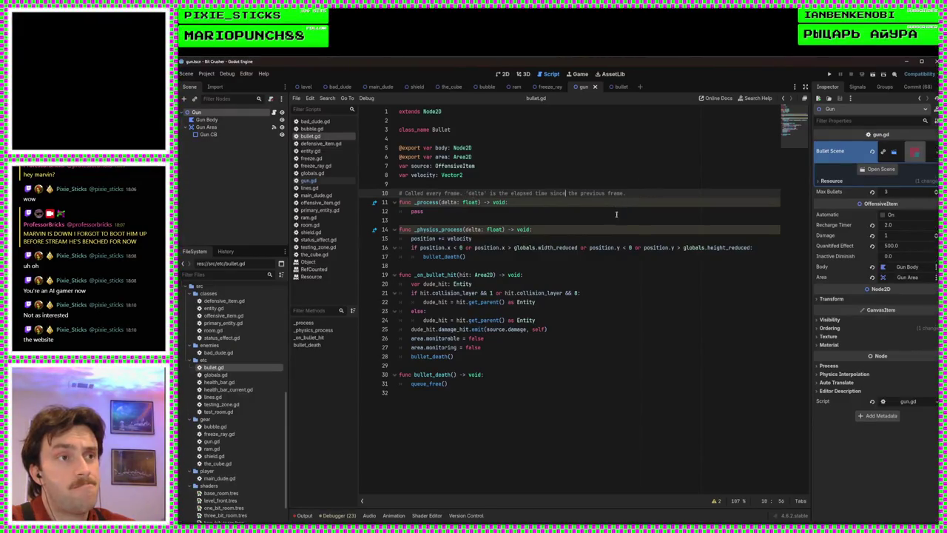
double_click(433, 202)
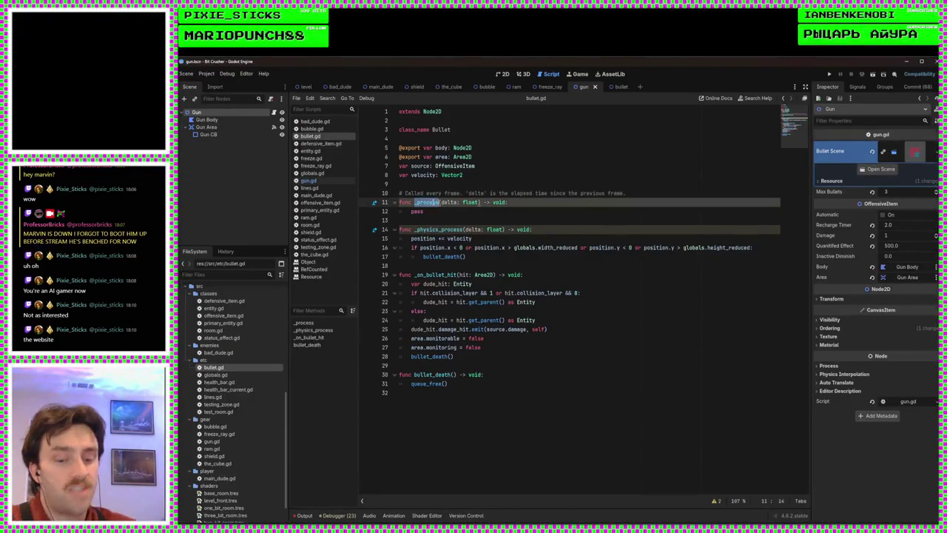
type("_ready")
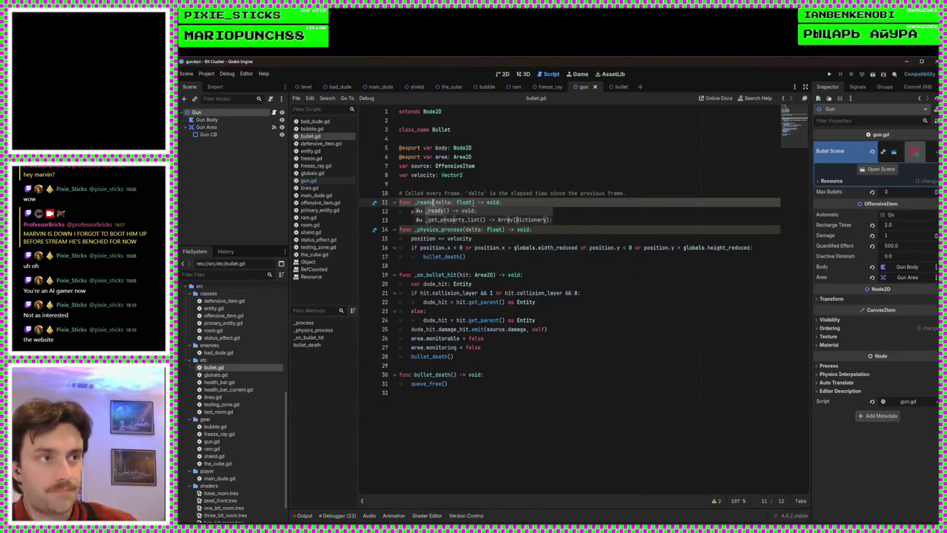
key("Escape")
Replace pass with z_index = source.z_index + source.get_parent().z_index
double_click(418, 211)
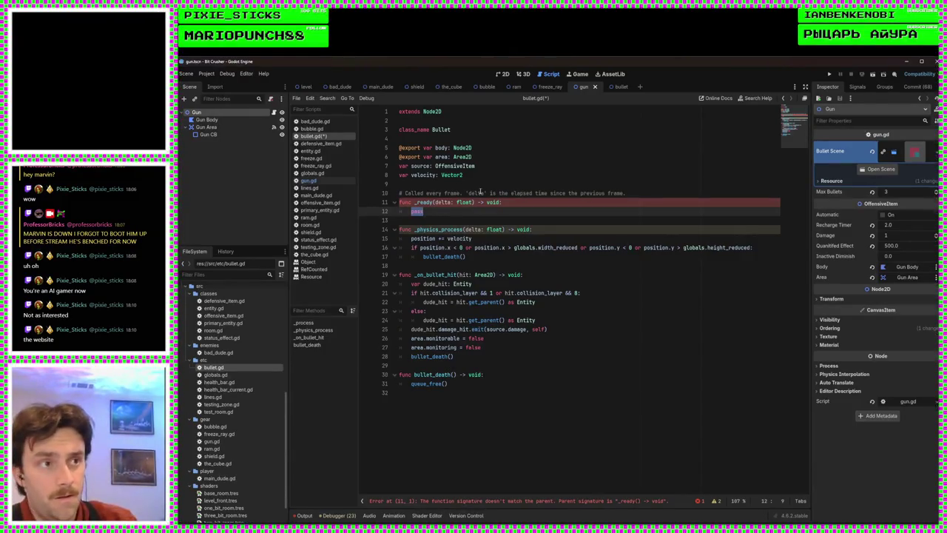
type("z_")
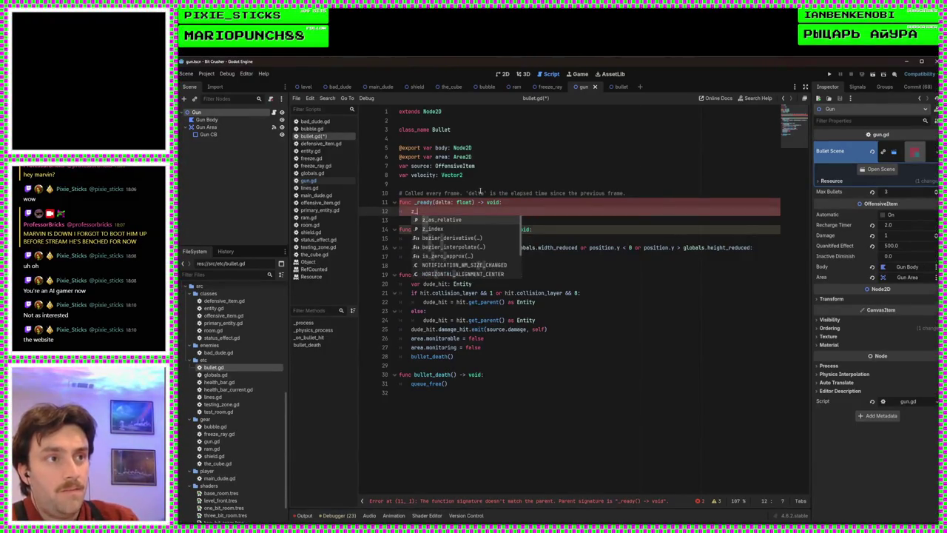
key("Down")
key("Return")
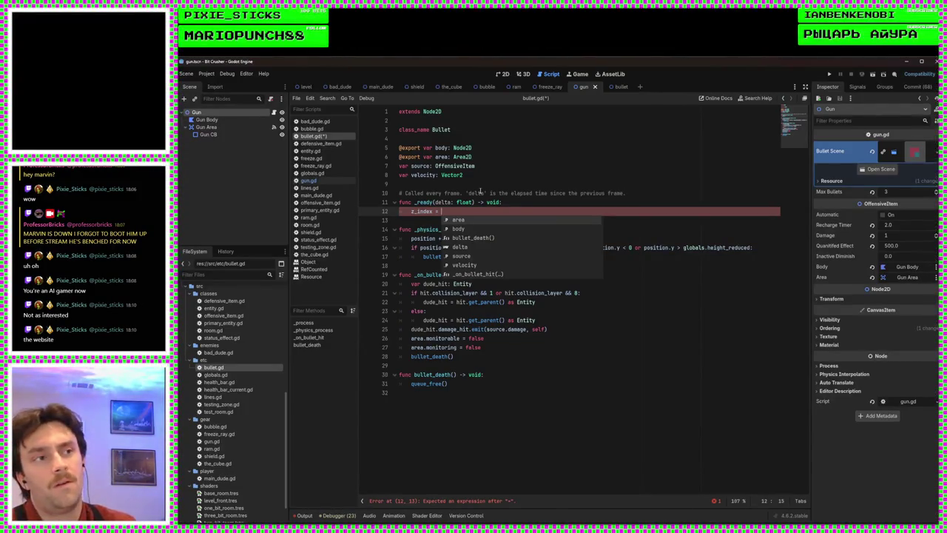
type("s")
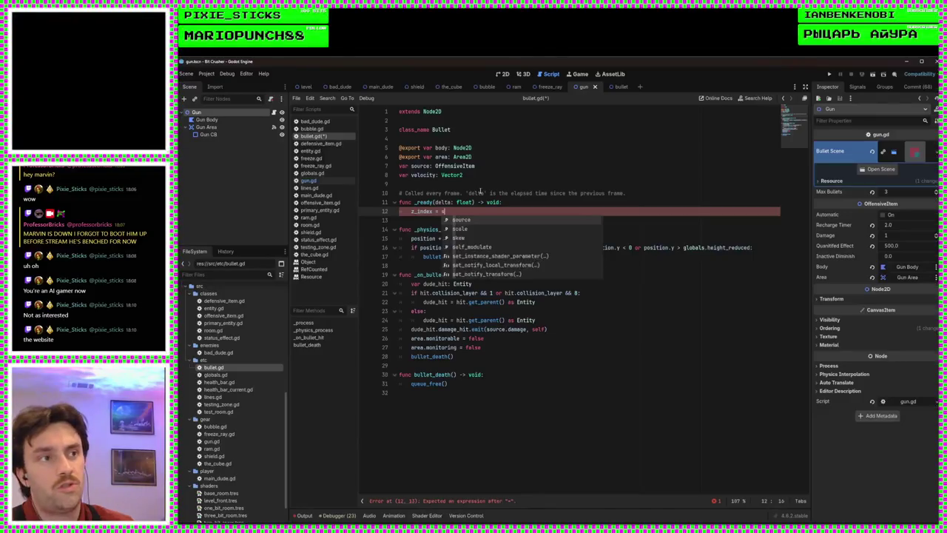
type("ource./z")
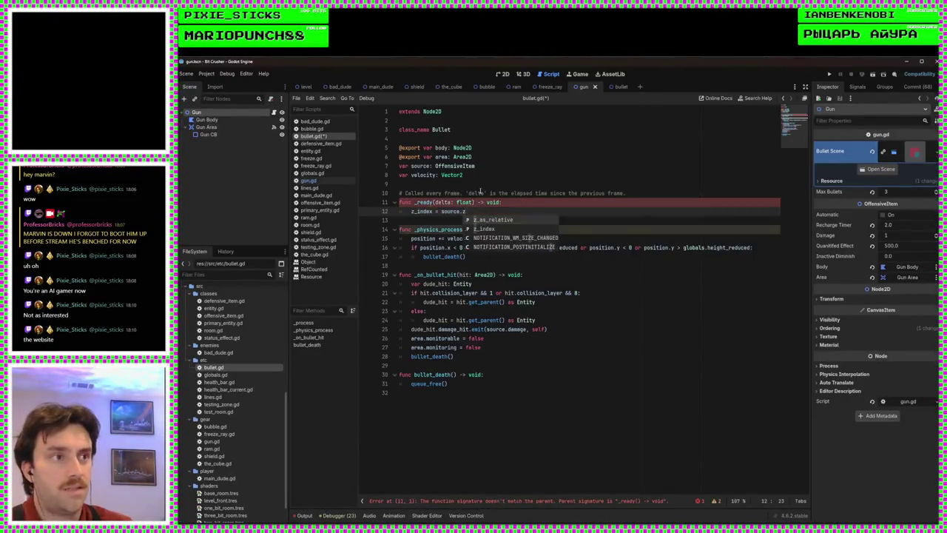
key("Down")
key("Return")
type("+ source.get_parent()")
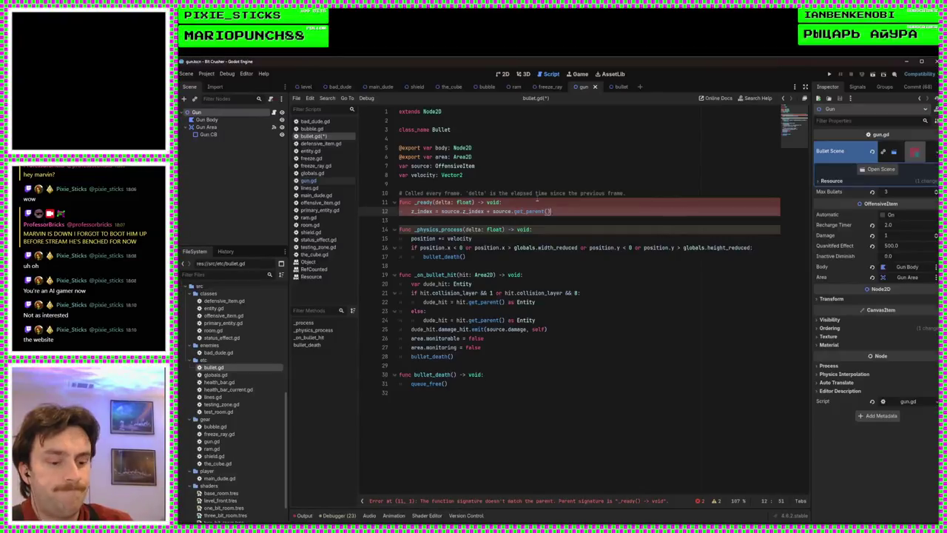
type(" z_")
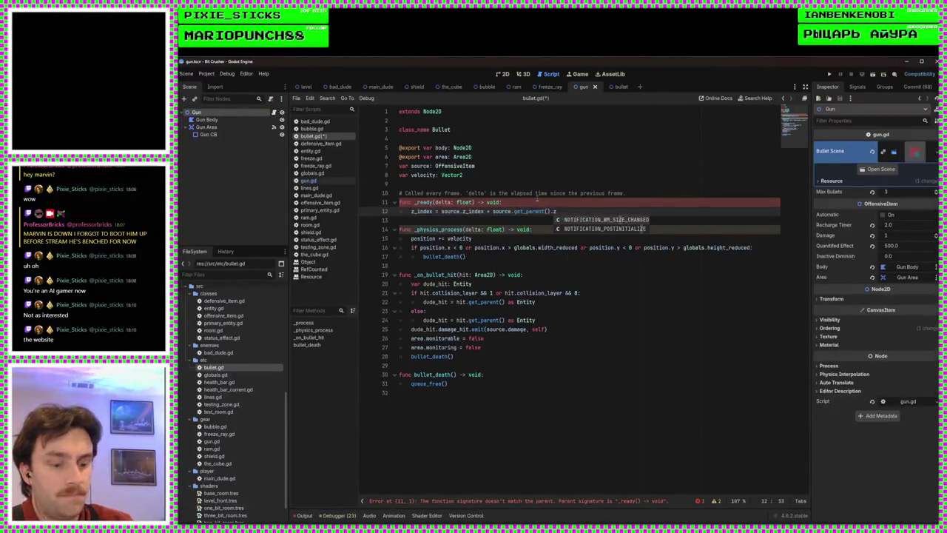
type("index")
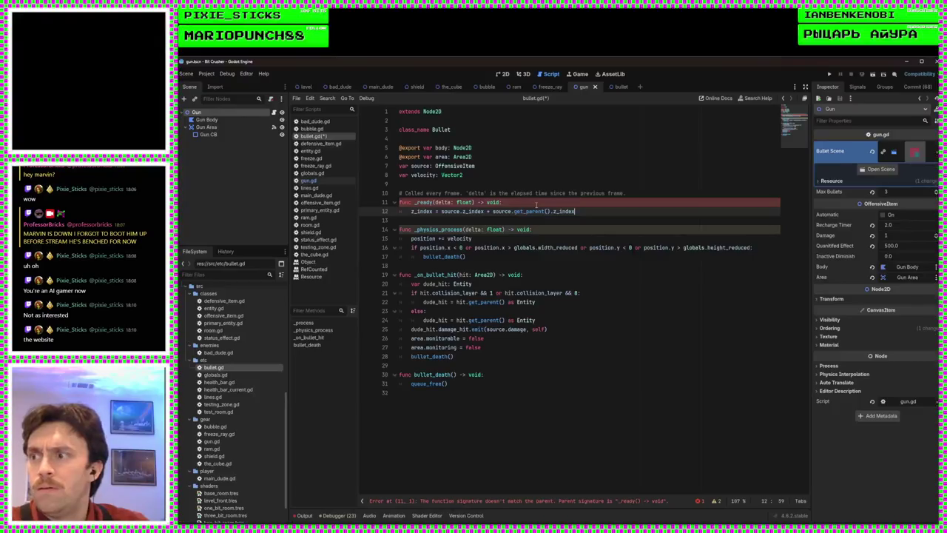
left_click(563, 202)
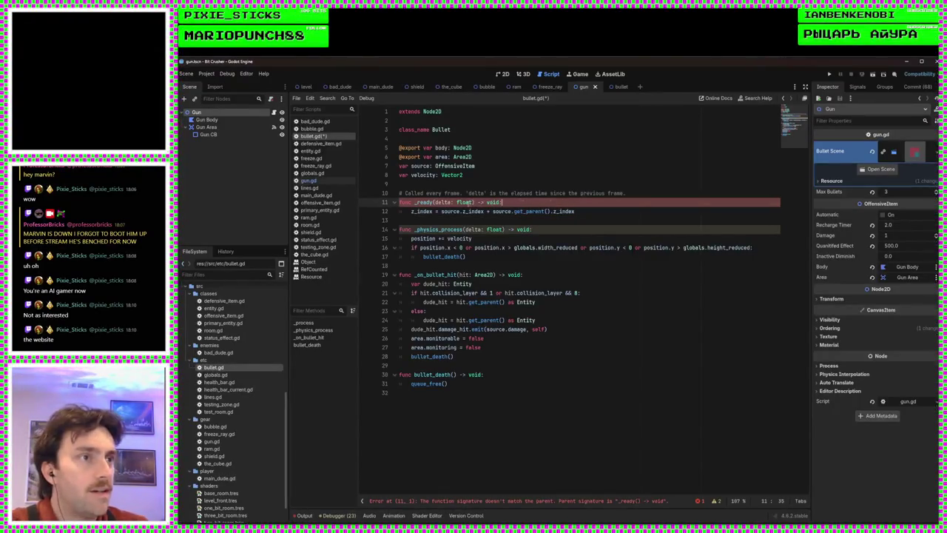
left_click(574, 219)
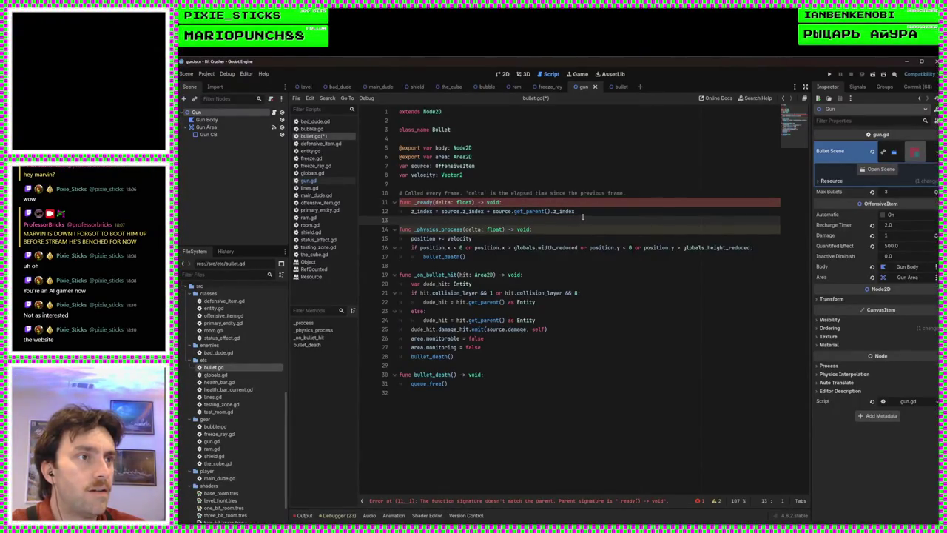
left_click(433, 202)
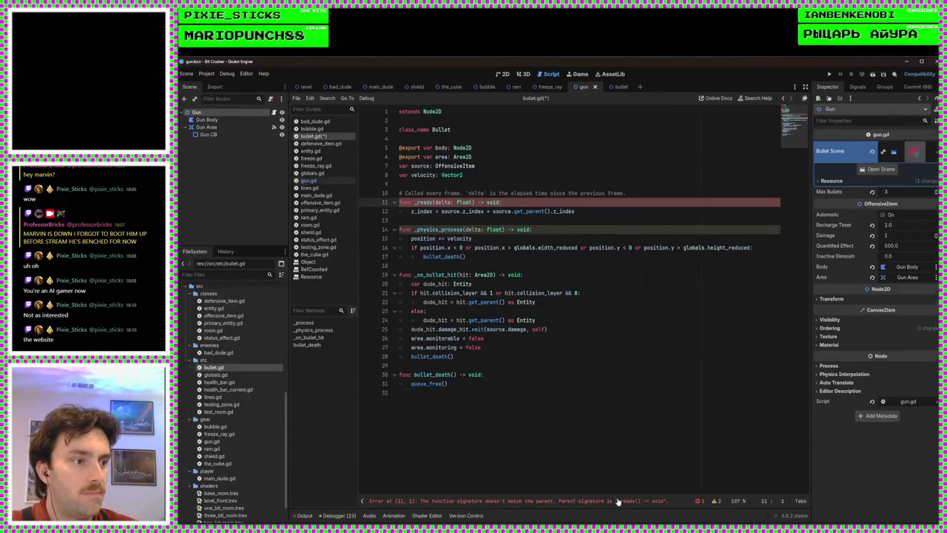
left_click(591, 215)
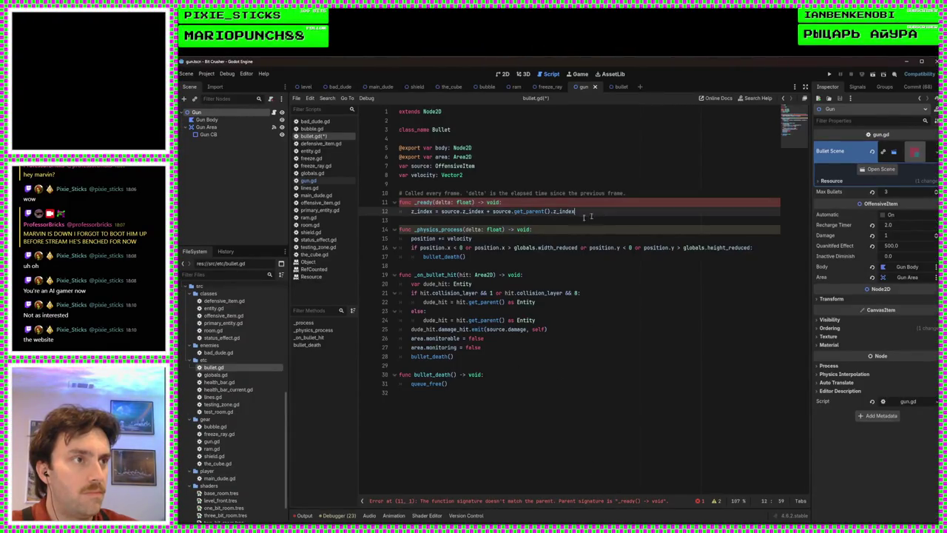
Remove the delta parameter from _ready to fix the signature error, and save bullet.gd
left_click(567, 503)
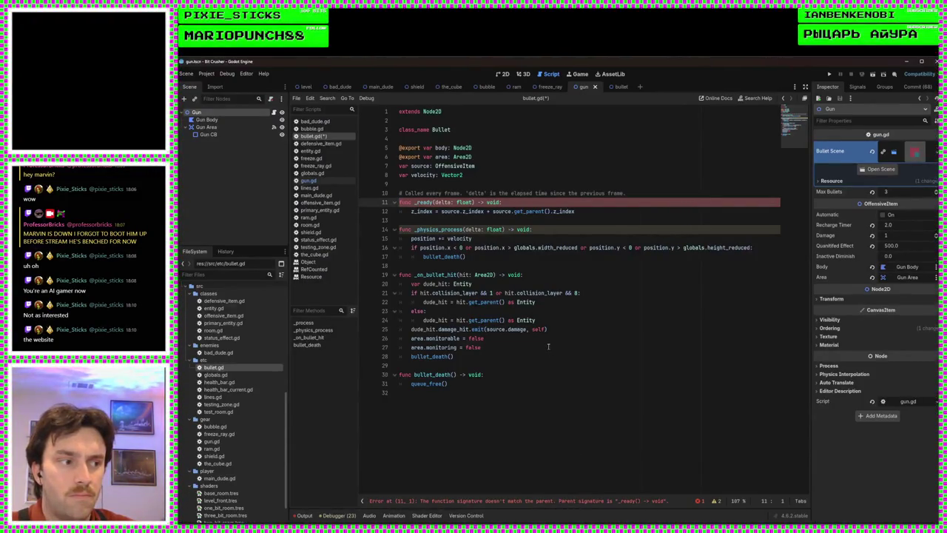
left_click(439, 202)
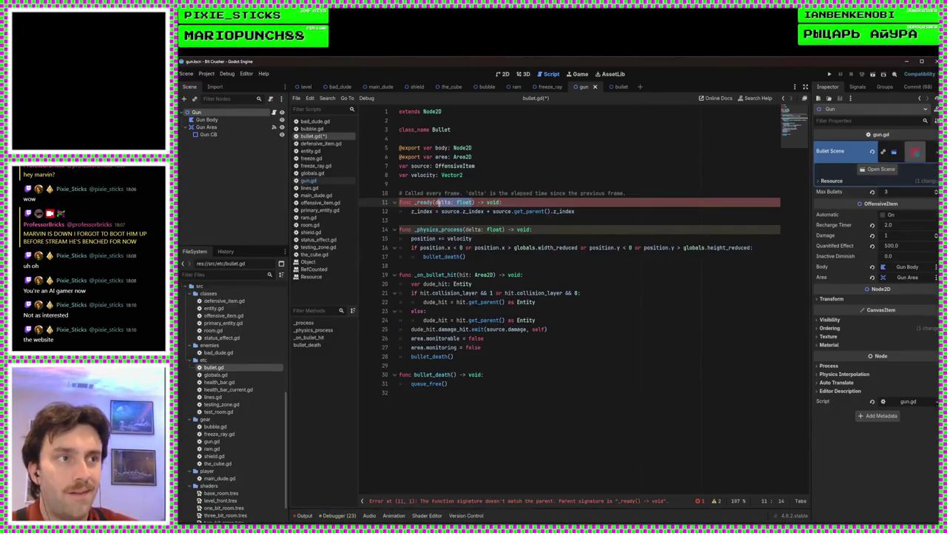
key("BackSpace")
left_click(548, 231)
key("ctrl+s")
left_click(543, 211)
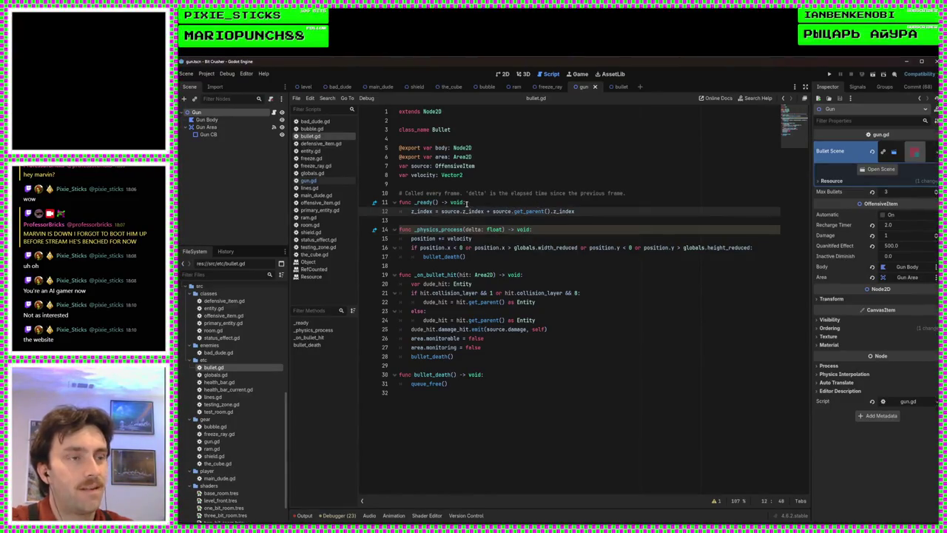
left_click(496, 239)
left_click(512, 257)
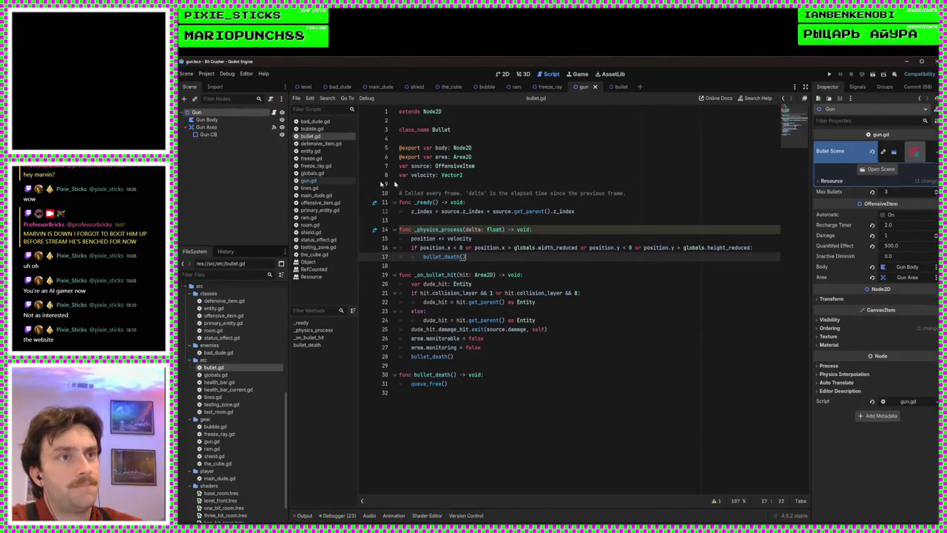
left_click(330, 183)
Add a deactivate() call on a new line after bullet.source = self in shoot_bullet
left_click(494, 265)
key("Up")
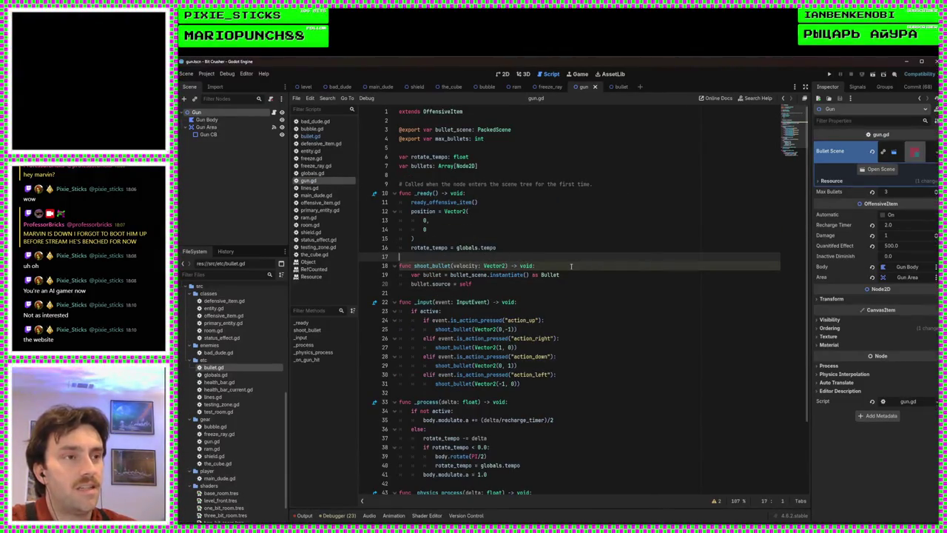
scroll(577, 272, "down", 3)
scroll(585, 279, "up", 3)
scroll(543, 320, "down", 3)
scroll(624, 302, "up", 3)
scroll(624, 302, "down", 3)
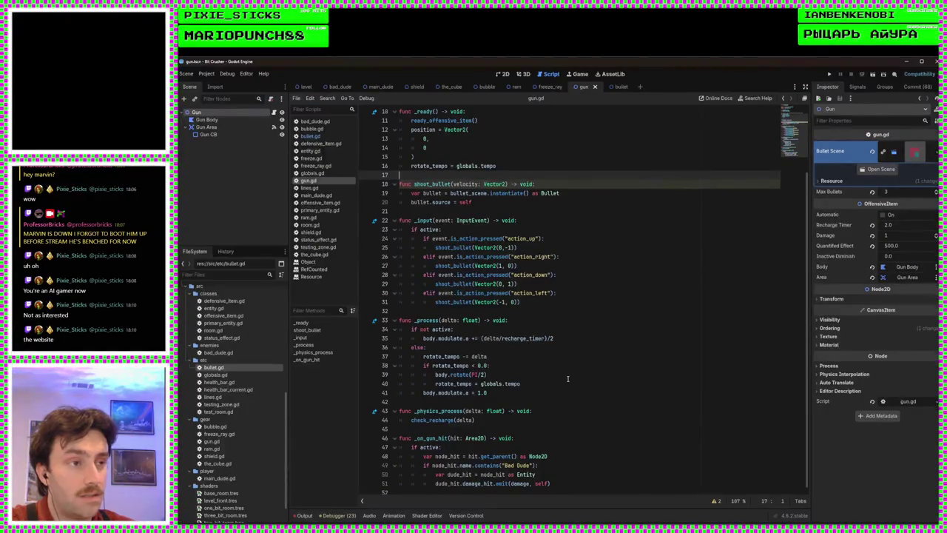
left_click(529, 305)
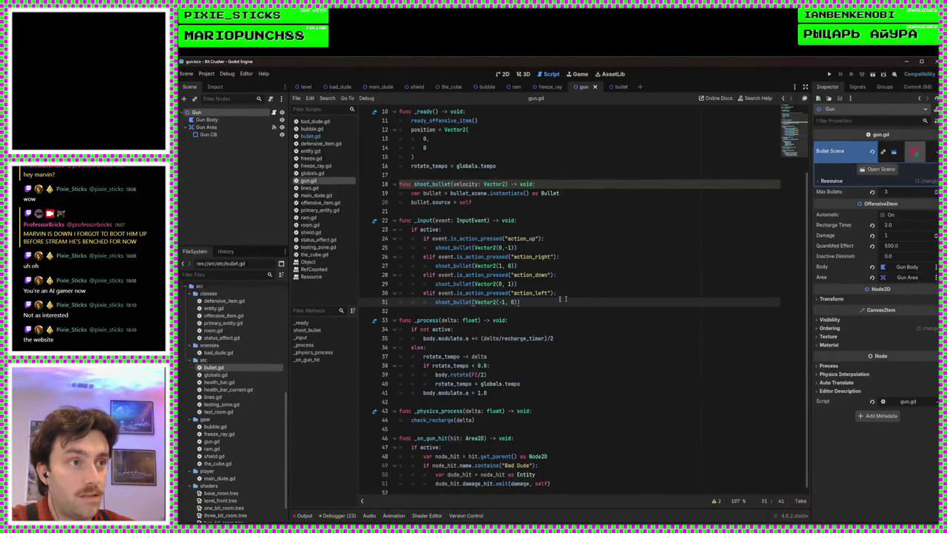
scroll(537, 256, "up", 1)
scroll(537, 255, "up", 3)
scroll(536, 255, "down", 3)
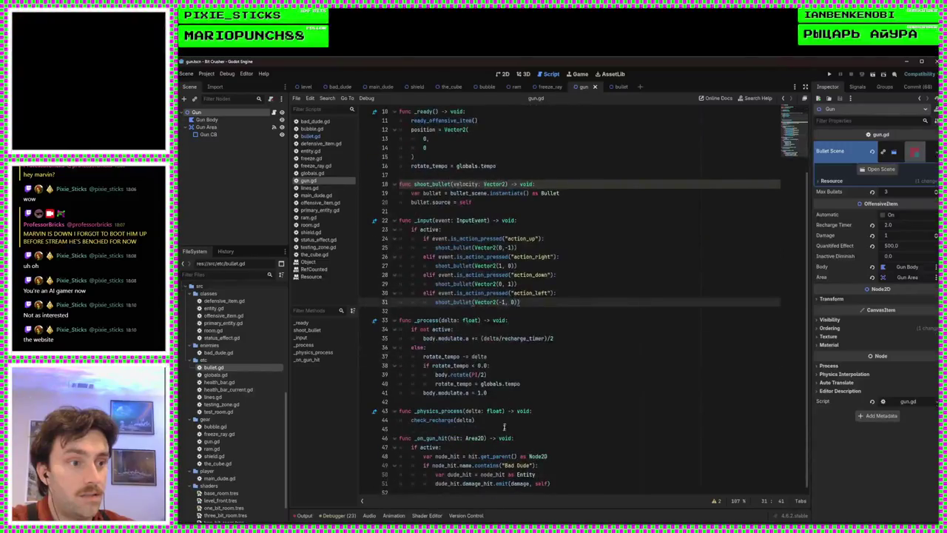
scroll(494, 429, "up", 3)
left_click(509, 292)
left_click(508, 285)
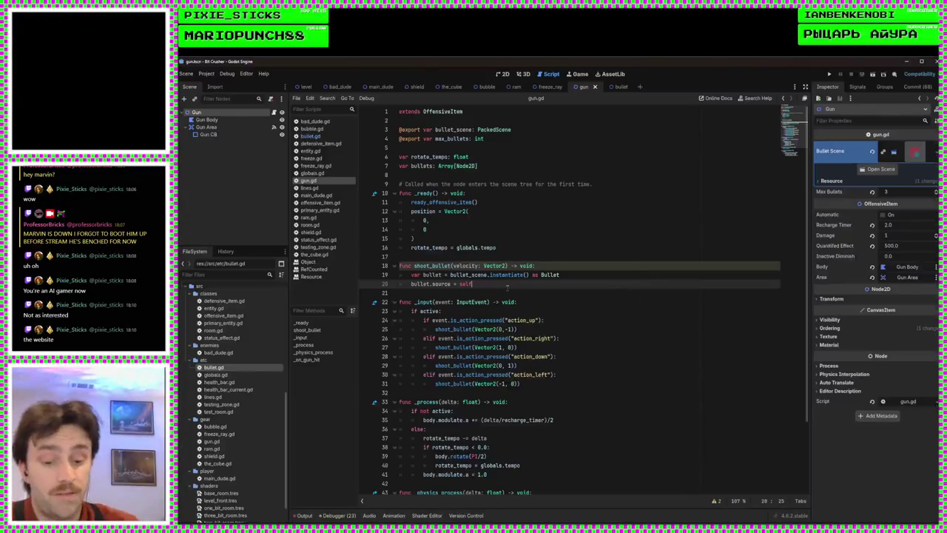
key("Return")
type("de")
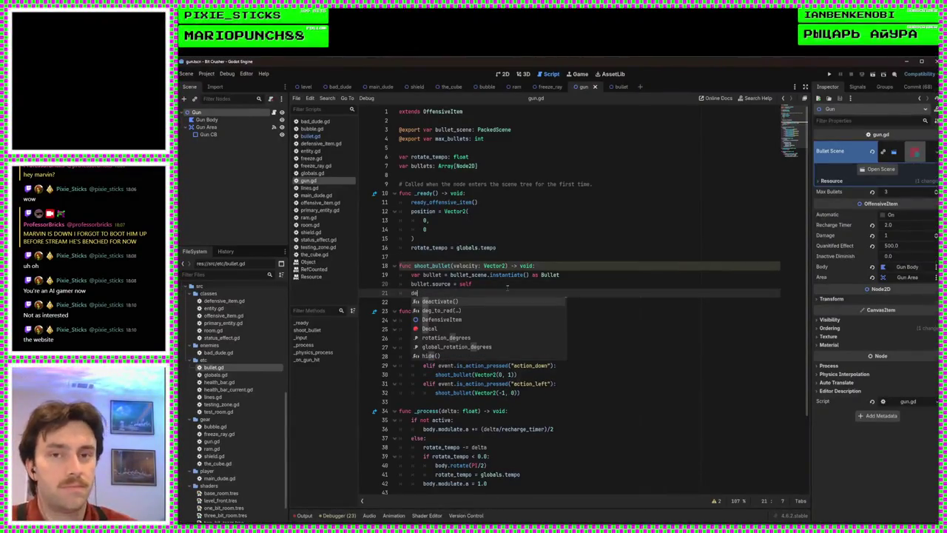
key("Return")
Remove the stray 's' after self and open a blank line below the source assignment
left_click(508, 287)
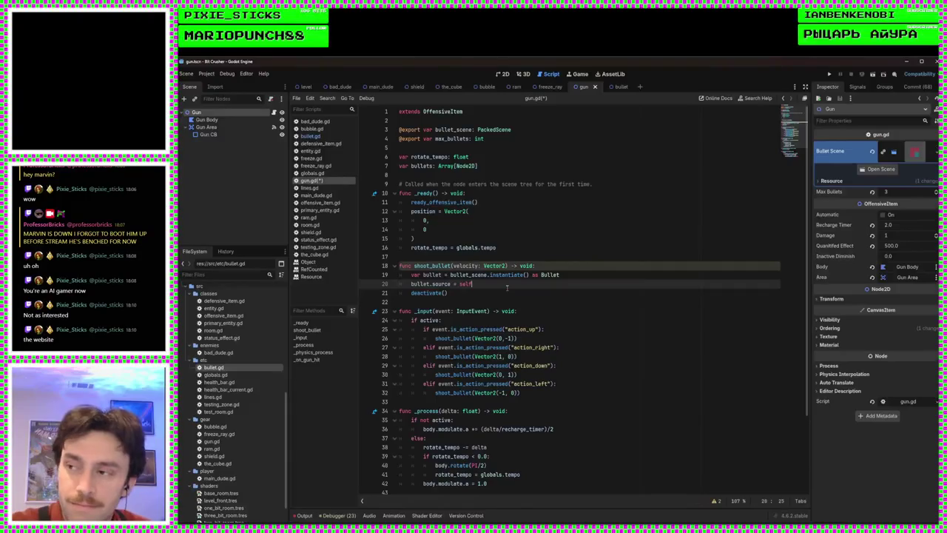
type("s")
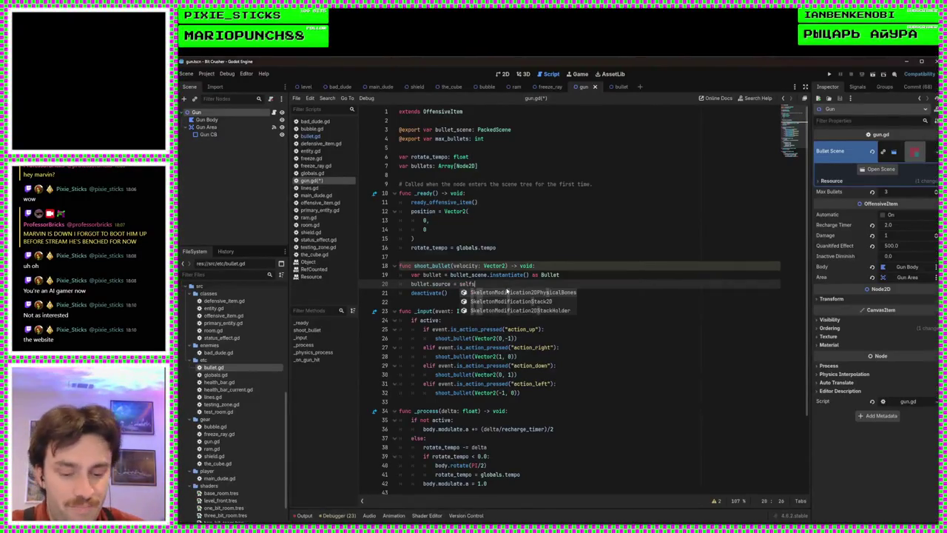
key("BackSpace")
scroll(541, 247, "down", 1)
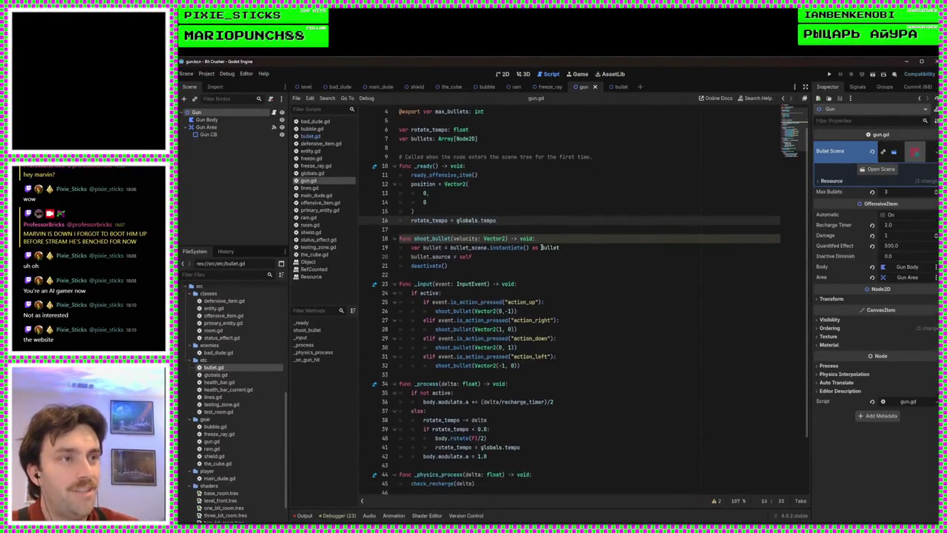
scroll(541, 247, "down", 2)
scroll(549, 257, "up", 3)
left_click(495, 285)
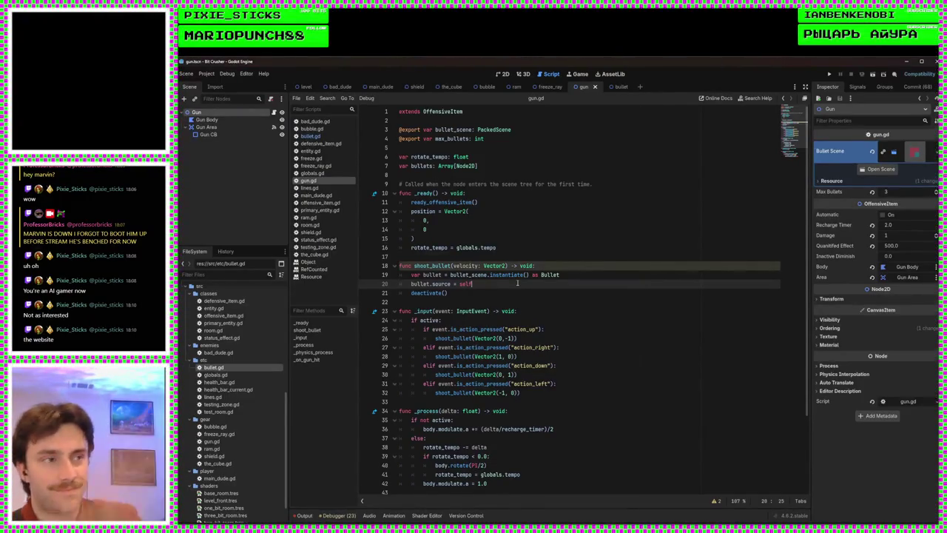
key("Return")
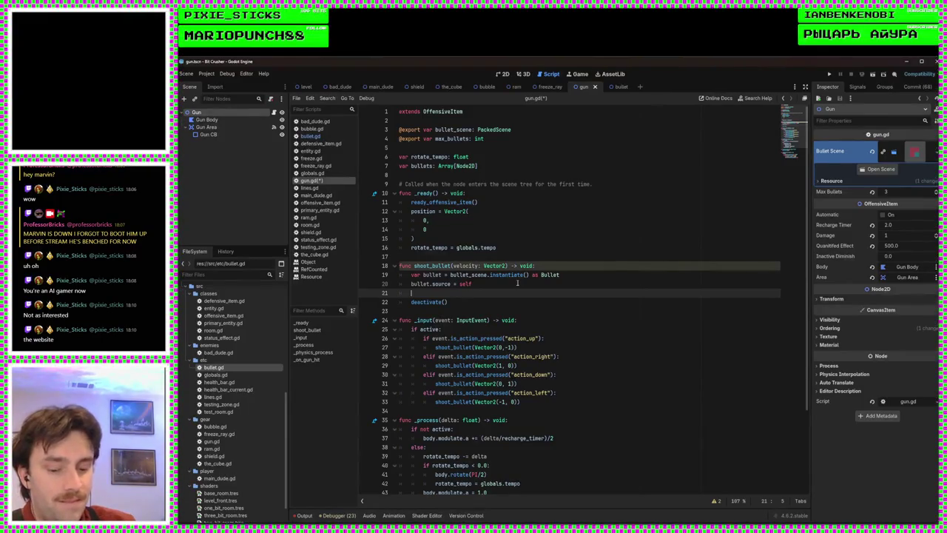
Add bullets.append(bullet) and change the bullets array type from Array[Node2D] to Array[Bullet]
type("bulle")
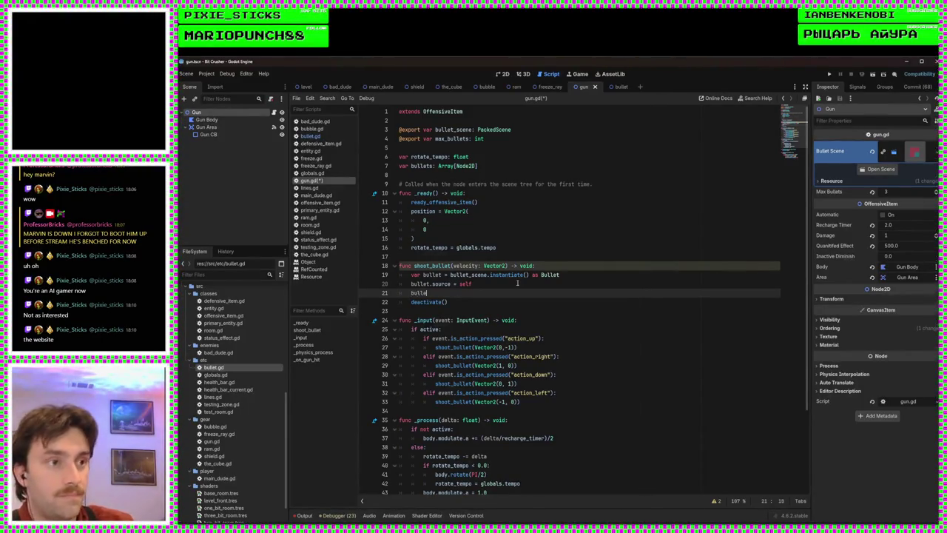
type("ts.append")
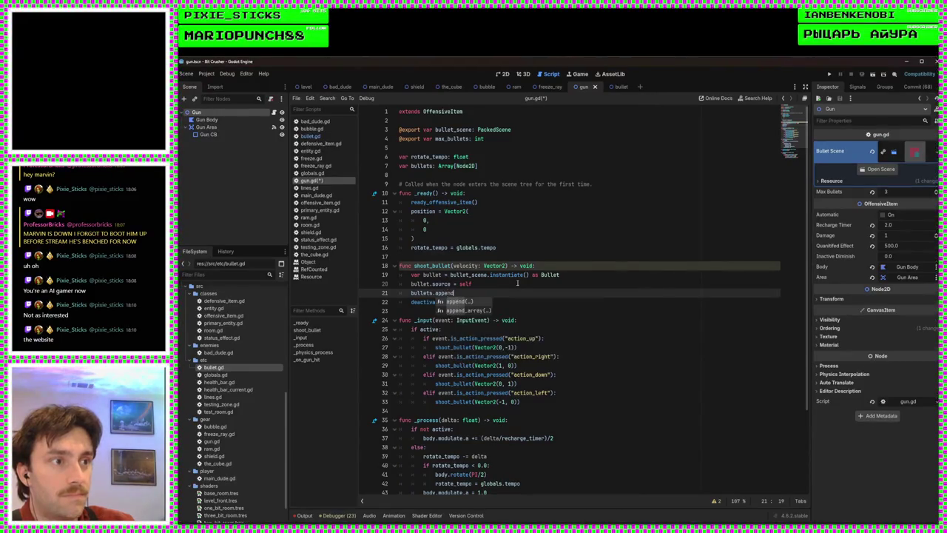
type("(")
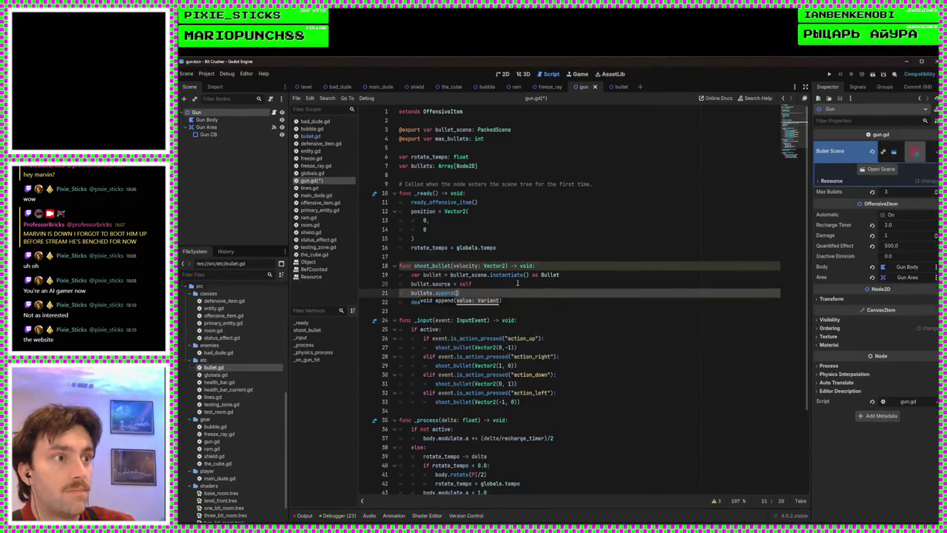
double_click(474, 167)
type("Bull")
key("Return")
left_click(457, 293)
left_click(456, 293)
type("bullet")
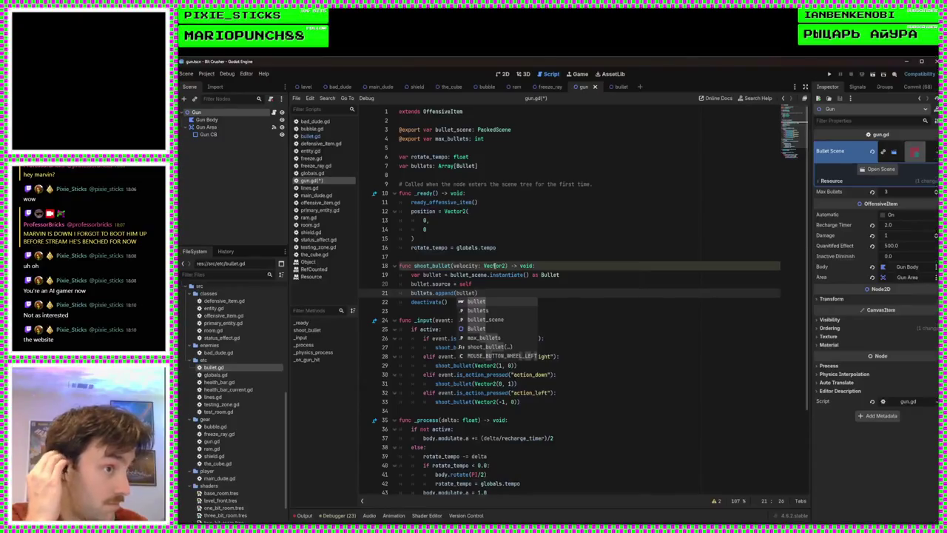
type(")")
Add get_parent().get_parent().add_child(bullet) after the append line and save gun.gd
left_click(468, 304)
left_click(491, 295)
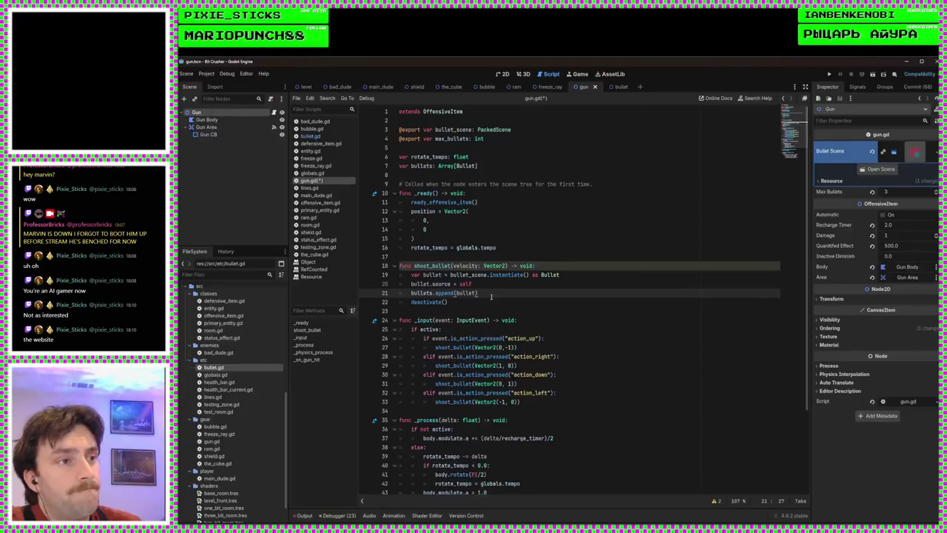
key("Return")
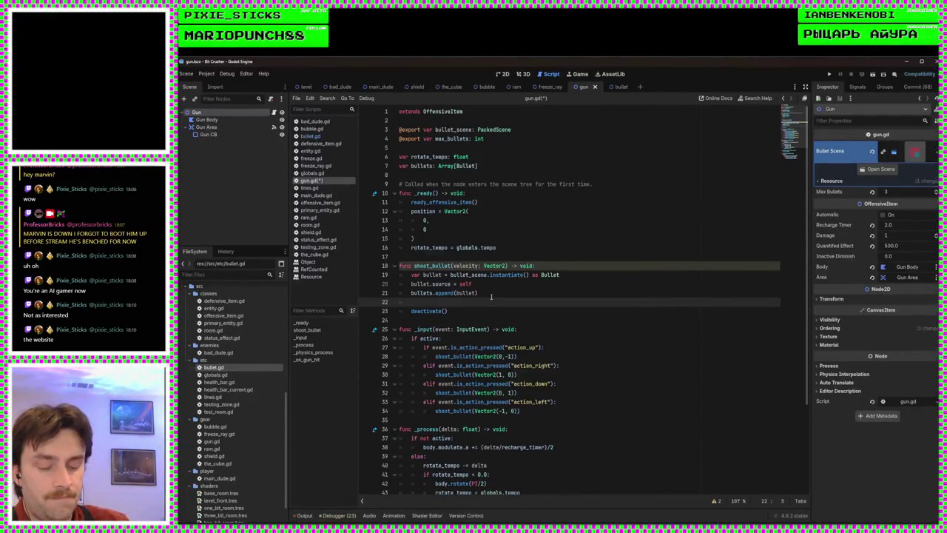
type("get_parent()")
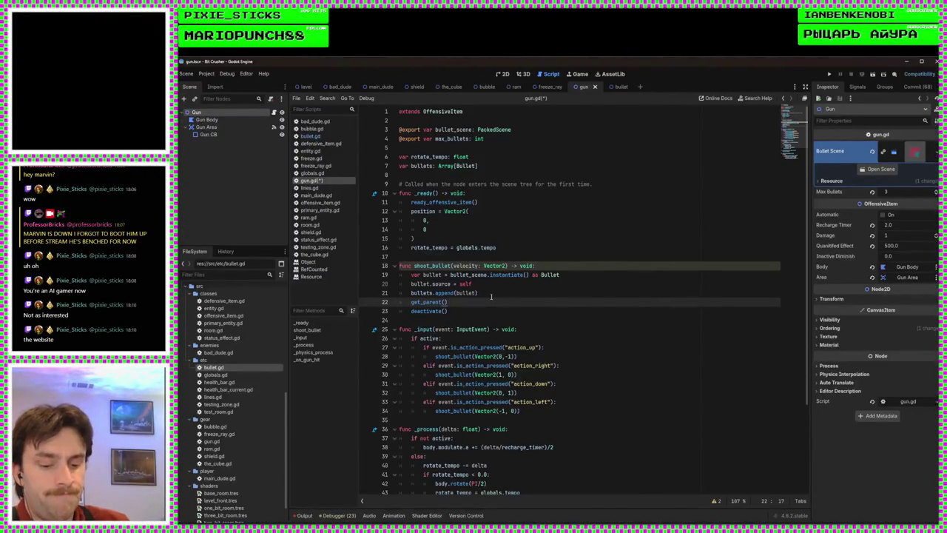
type(".get_p")
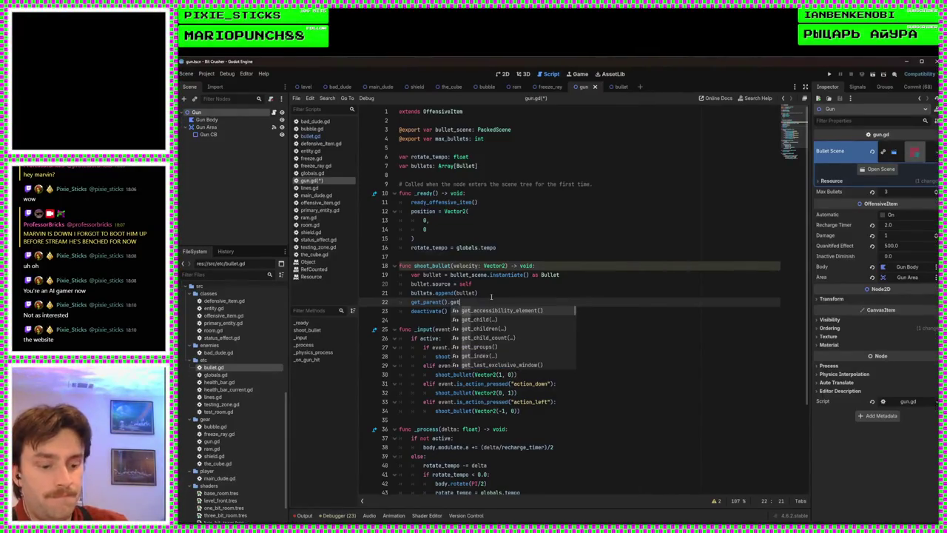
key("Return")
type(".")
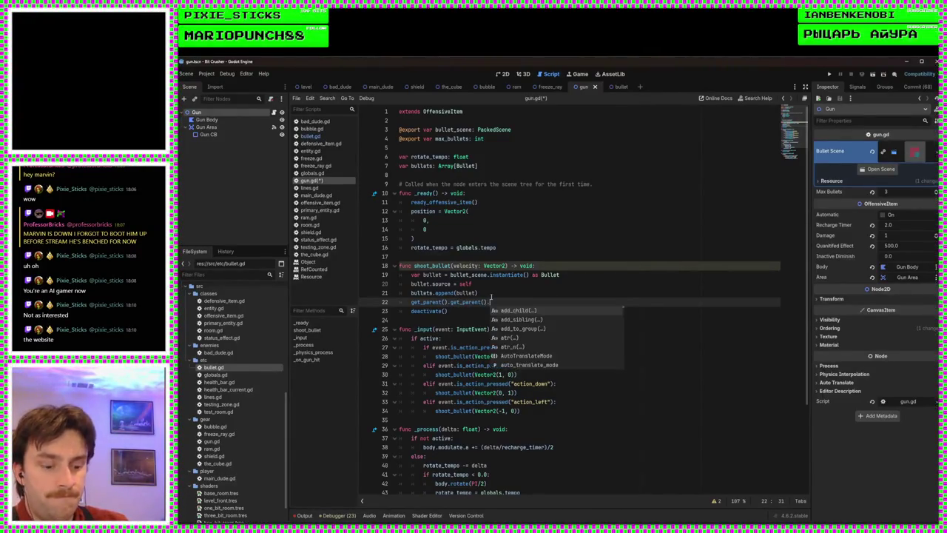
key("Return")
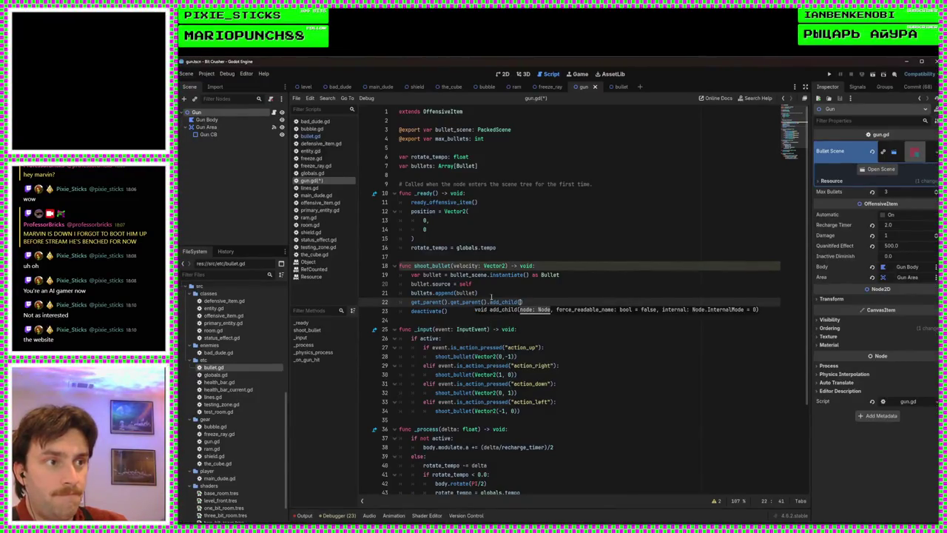
type("bullet")
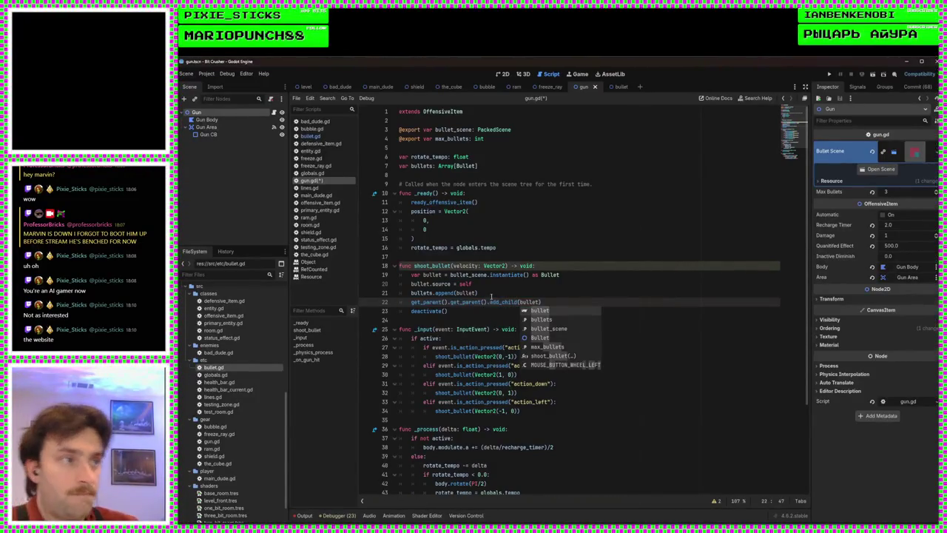
left_click(547, 302)
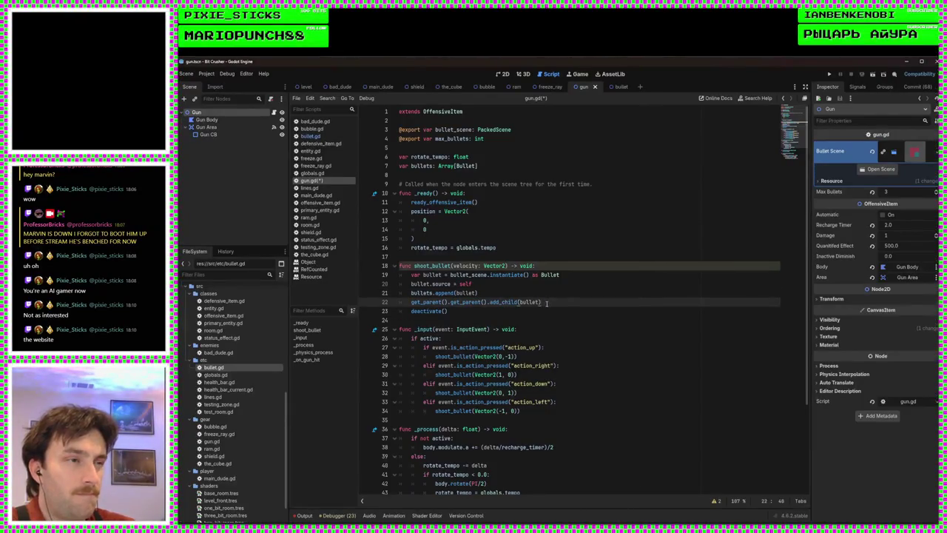
key("ctrl+s")
Review the lower part of gun.gd around line 52
left_click(462, 312)
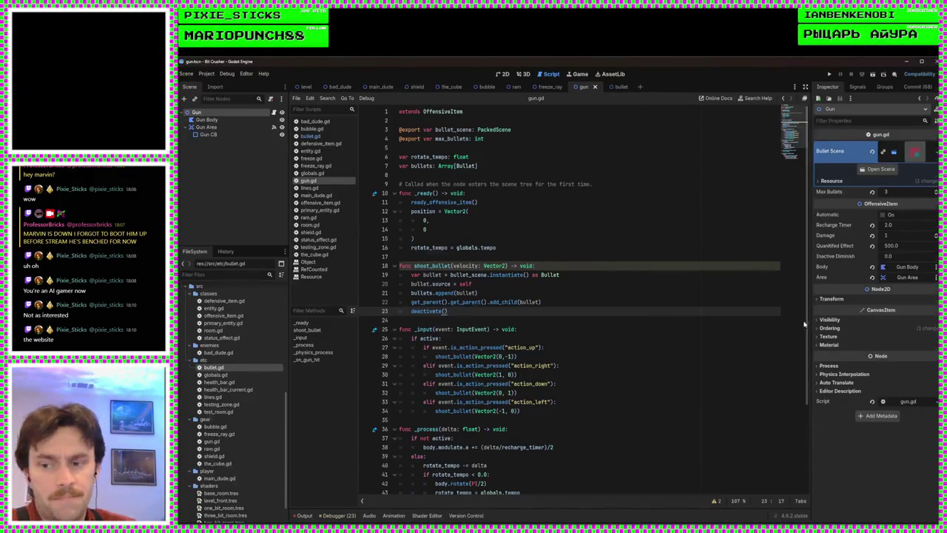
scroll(805, 323, "down", 4)
left_click(552, 430)
left_click(593, 466)
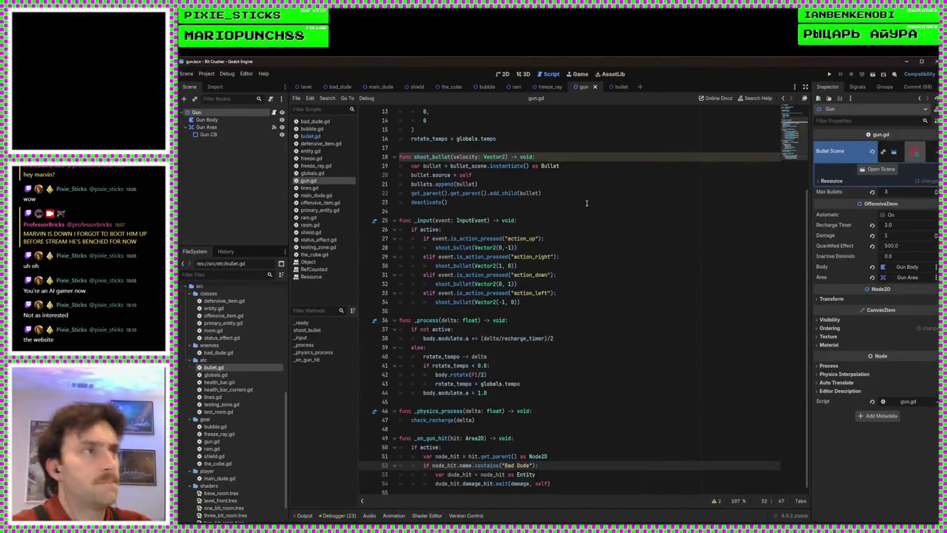
scroll(573, 202, "up", 5)
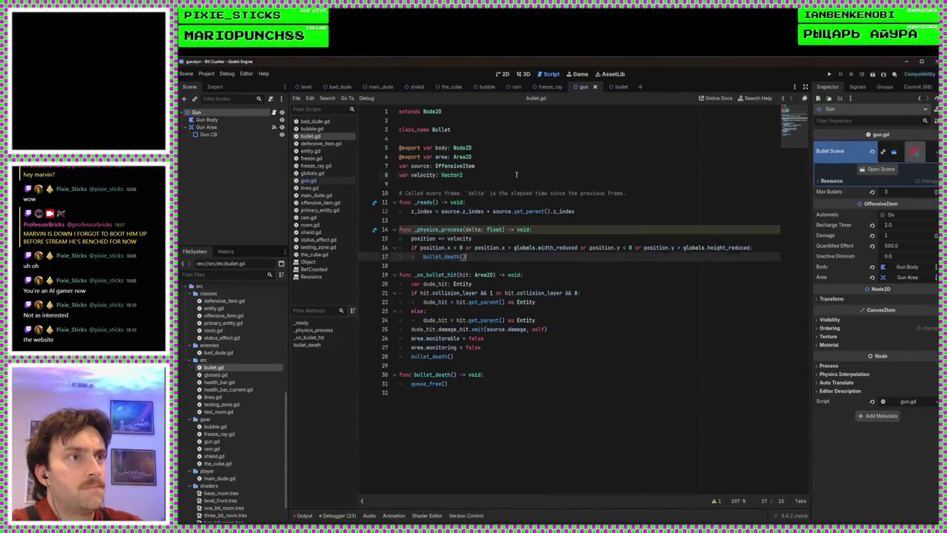
Declare signal hit() below bullet.gd's variable declarations
left_click(516, 175)
key("Return")
key("Return")
type("sgin")
key("BackSpace")
key("BackSpace")
key("BackSpace")
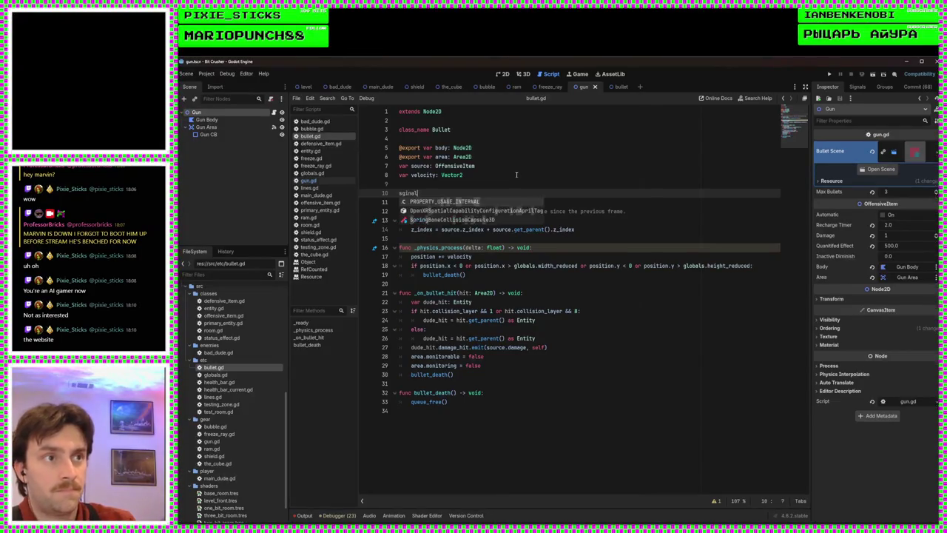
type("ignal ")
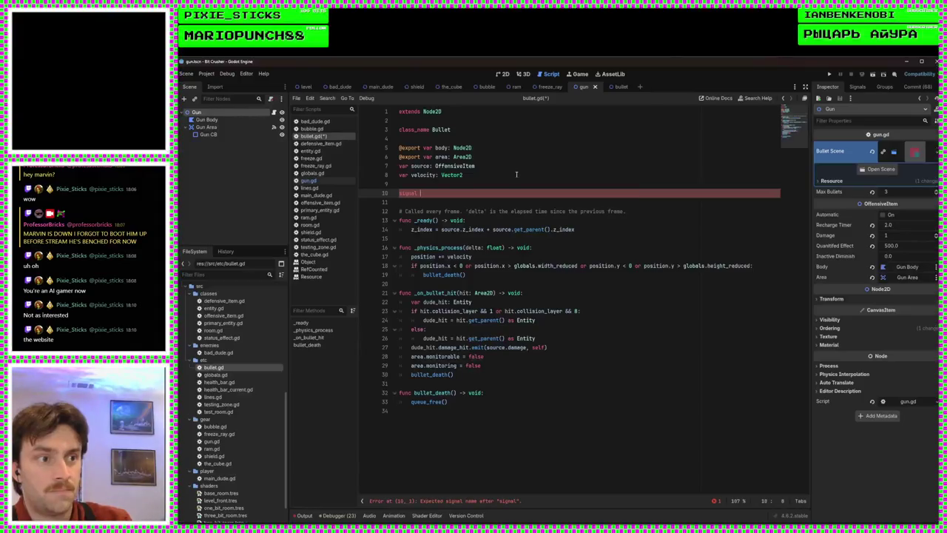
type("hit")
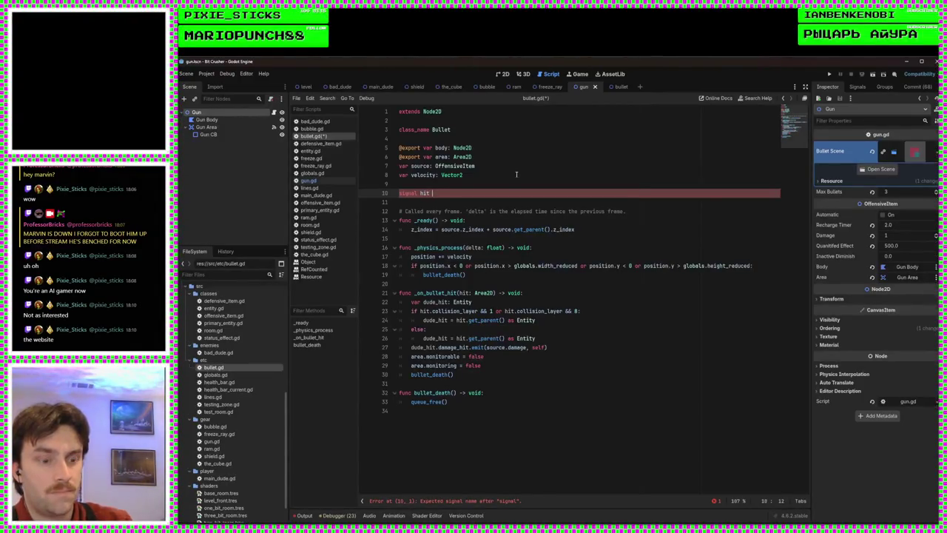
type("()")
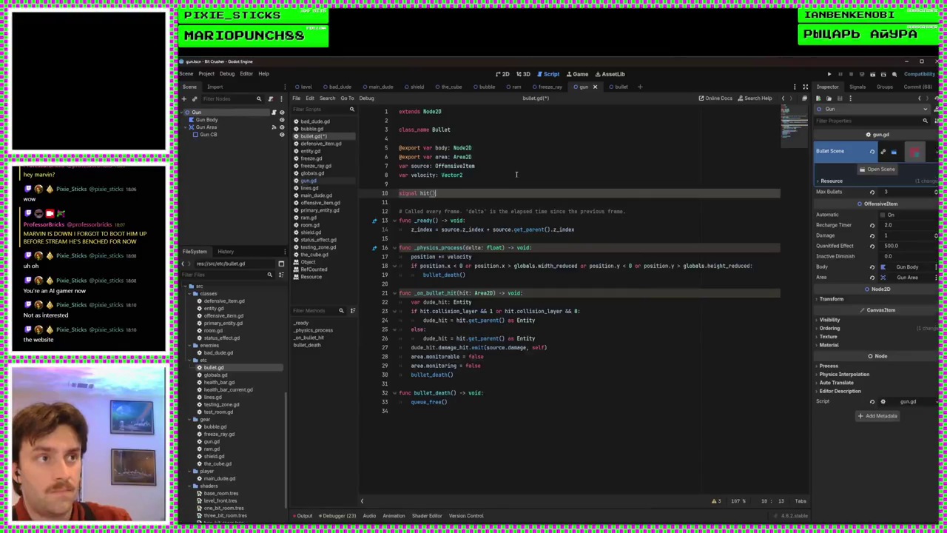
Add hit.emit() before bullet_death() in the hit handler and save bullet.gd
left_click(508, 376)
left_click(512, 366)
key("Return")
type("sel")
key("BackSpace")
key("BackSpace")
key("BackSpace")
type("h")
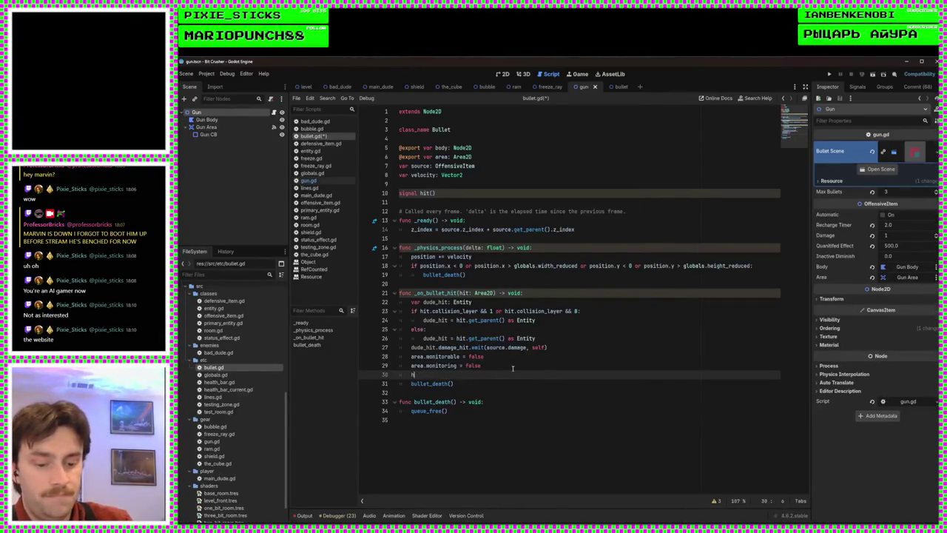
type("it.emit()")
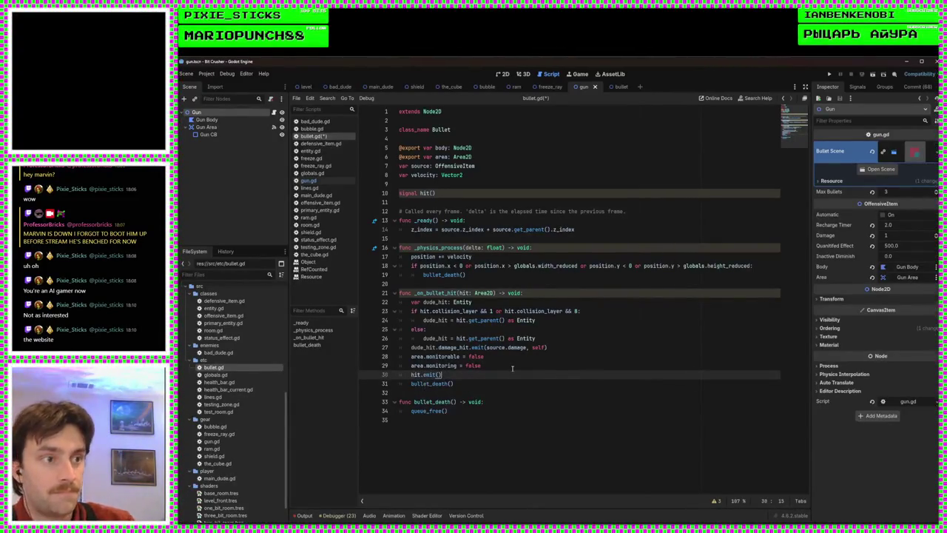
key("ctrl+s")
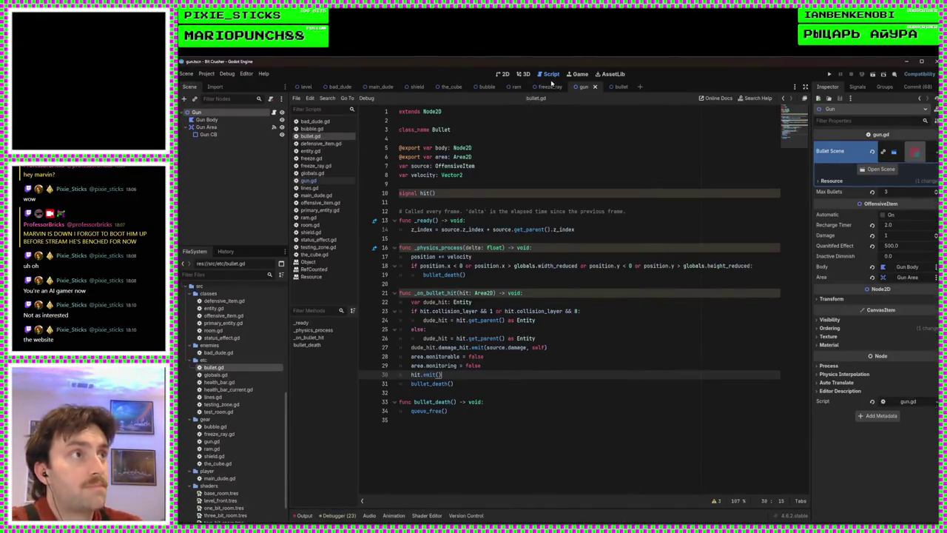
left_click(322, 181)
left_click(539, 303)
left_click(542, 294)
Add bullet.hit.connect("_on_gun_hit") below bullet.source = self and save gun.gd
left_click(505, 286)
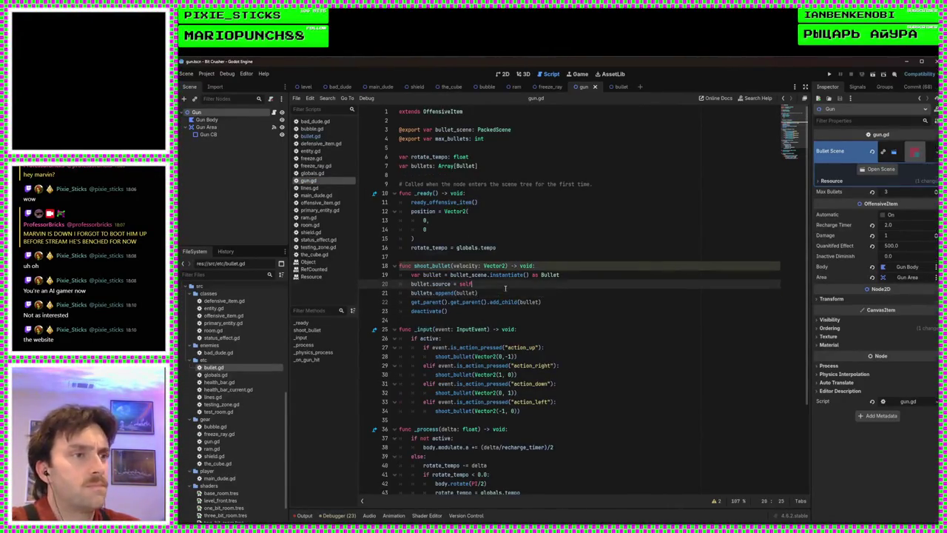
key("Return")
type("bullet.")
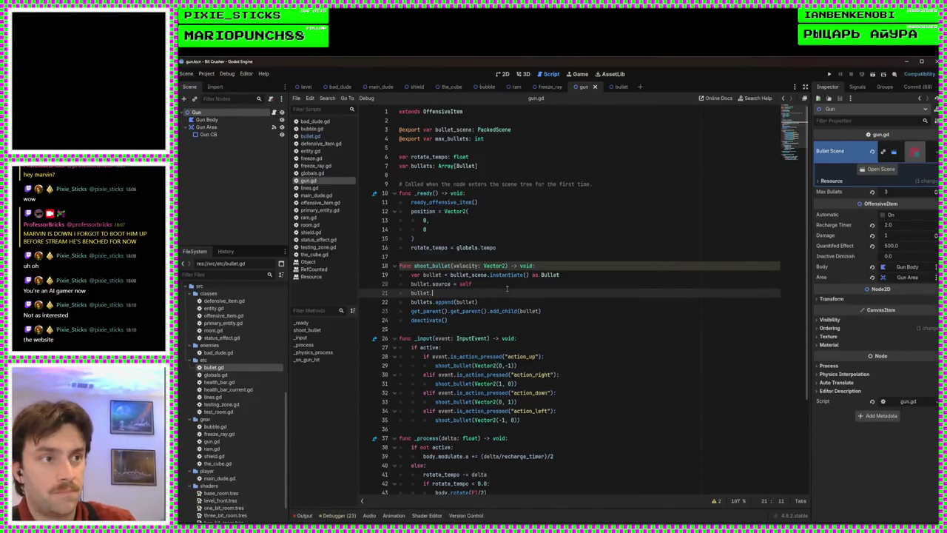
type("hit.co")
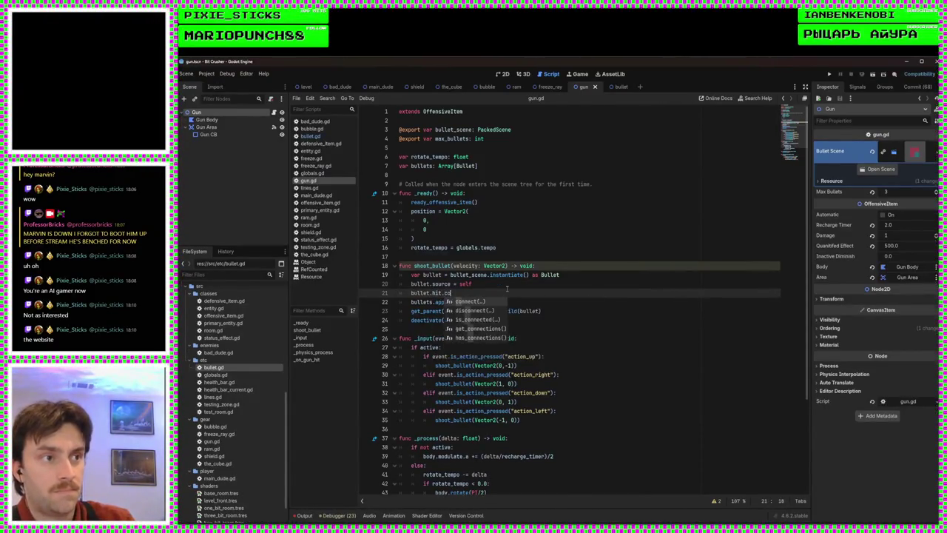
type("nnect(\"")
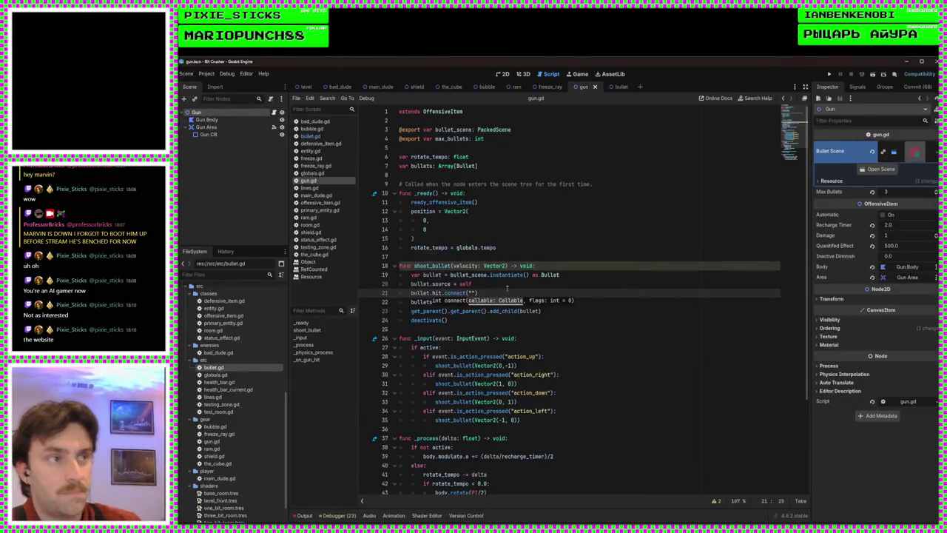
type("\")")
scroll(490, 311, "down", 4)
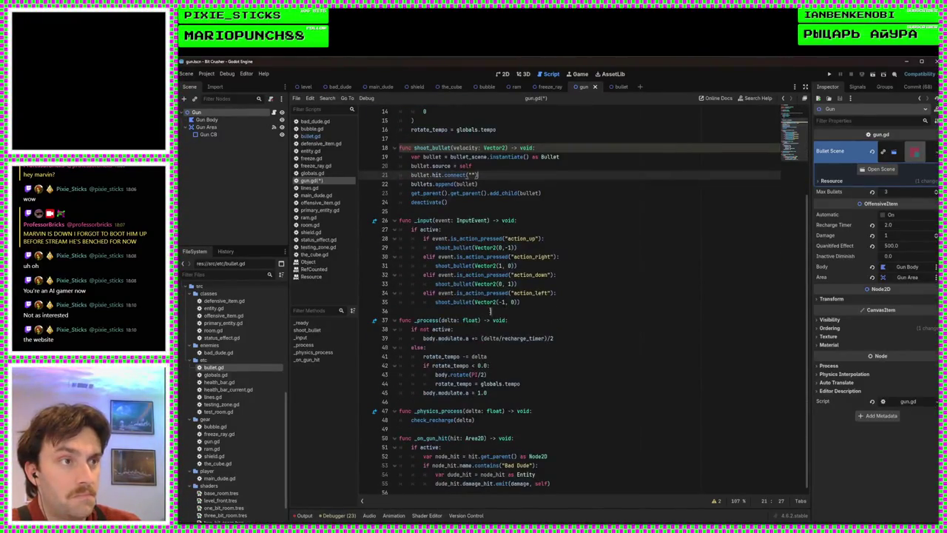
left_click(472, 175)
type("_on_gun_hit")
key("Up")
key("ctrl+s")
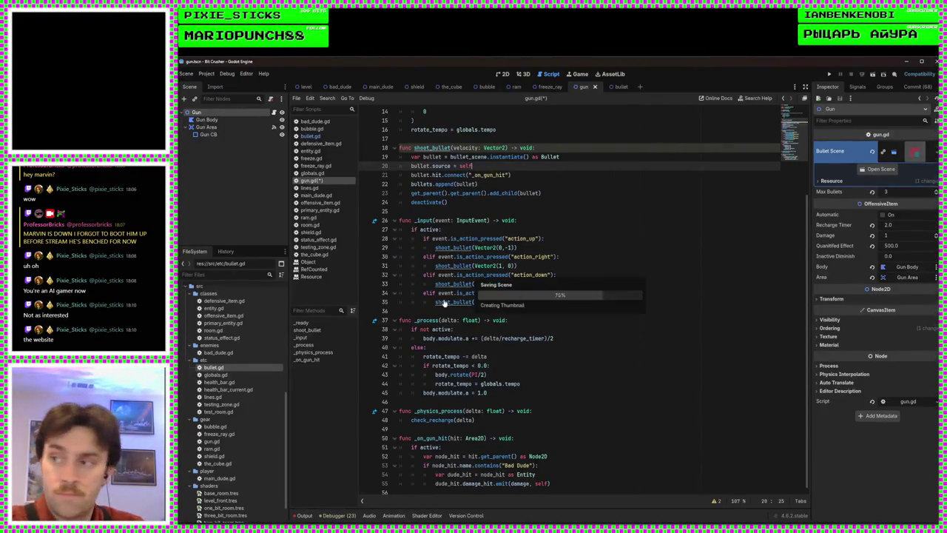
left_click(577, 482)
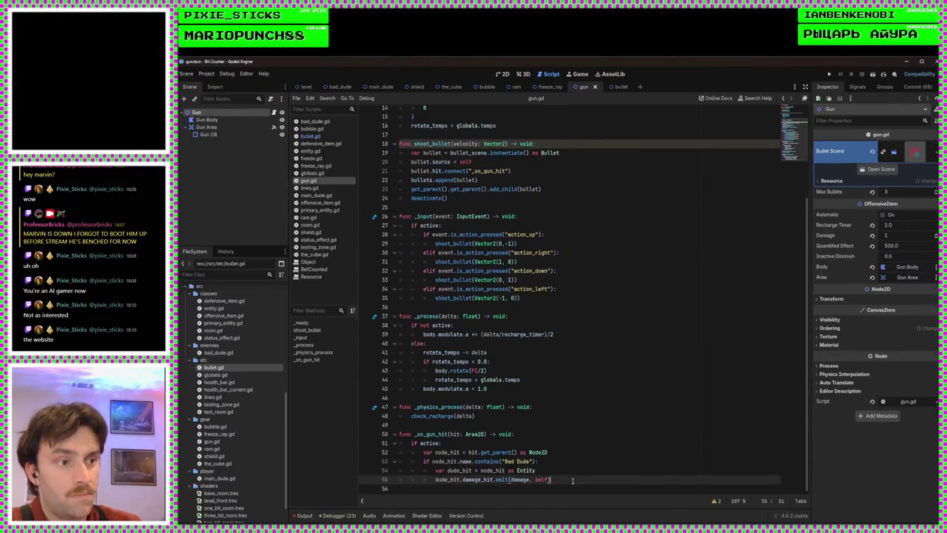
key("Down")
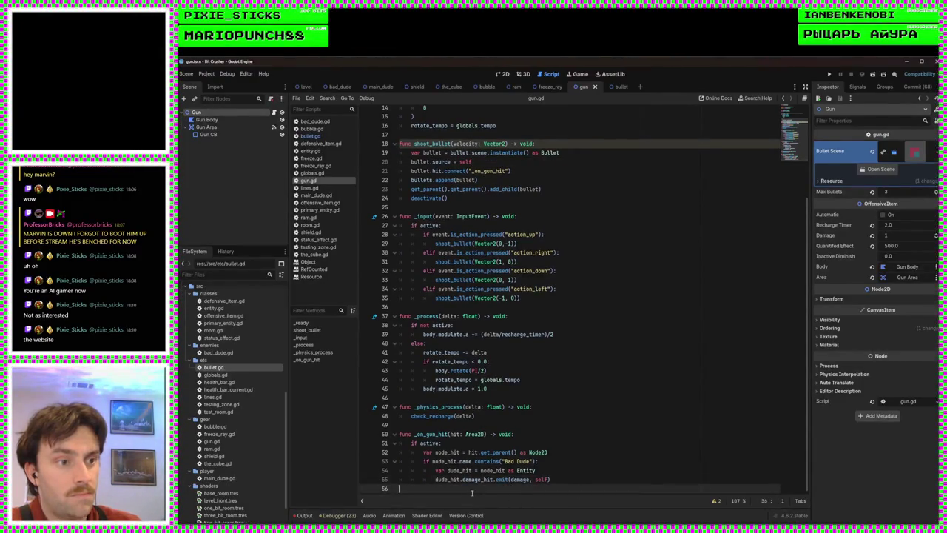
left_click(562, 482)
Clear out the old body of _on_gun_hit (lines 51–55)
left_click_drag(561, 483, 406, 447)
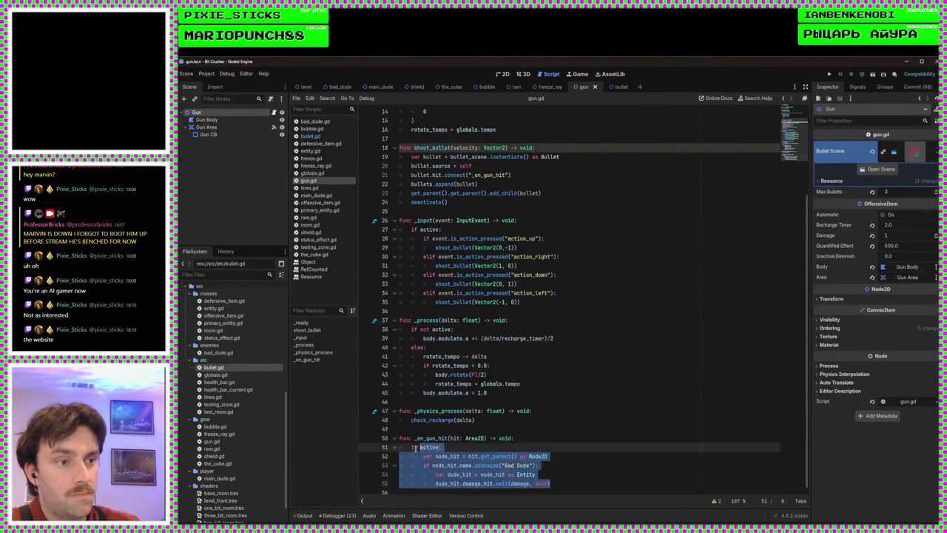
key("BackSpace")
key("BackSpace")
key("Return")
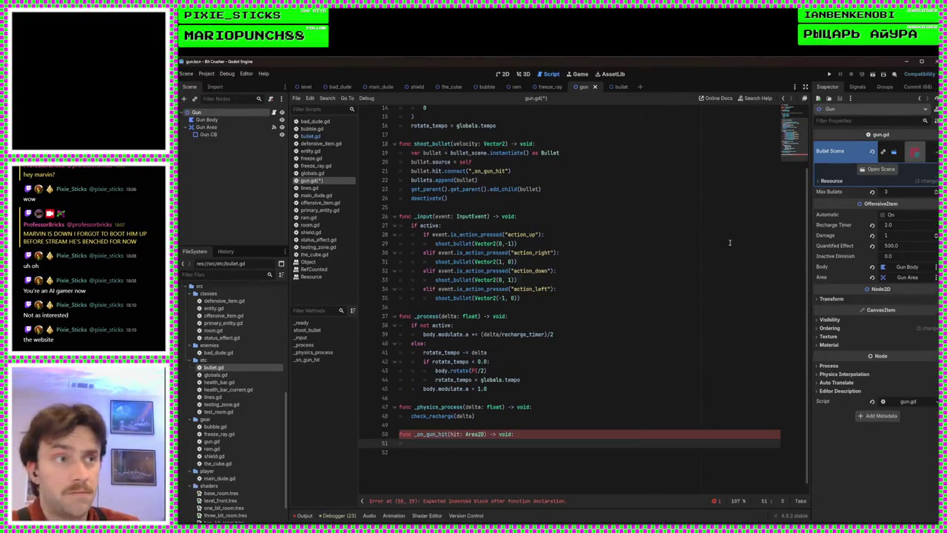
Add 'bullet.area.collision_layer = area.collision_layer' in shoot_bullet, save gun.gd, and run the project
scroll(529, 304, "up", 5)
left_click(529, 303)
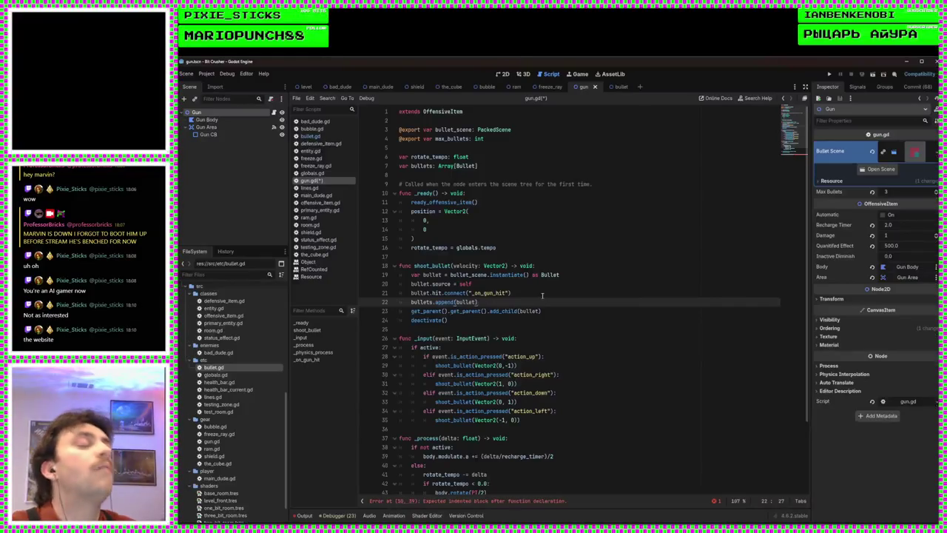
key("Up")
key("Up")
key("Return")
type("bullet.la")
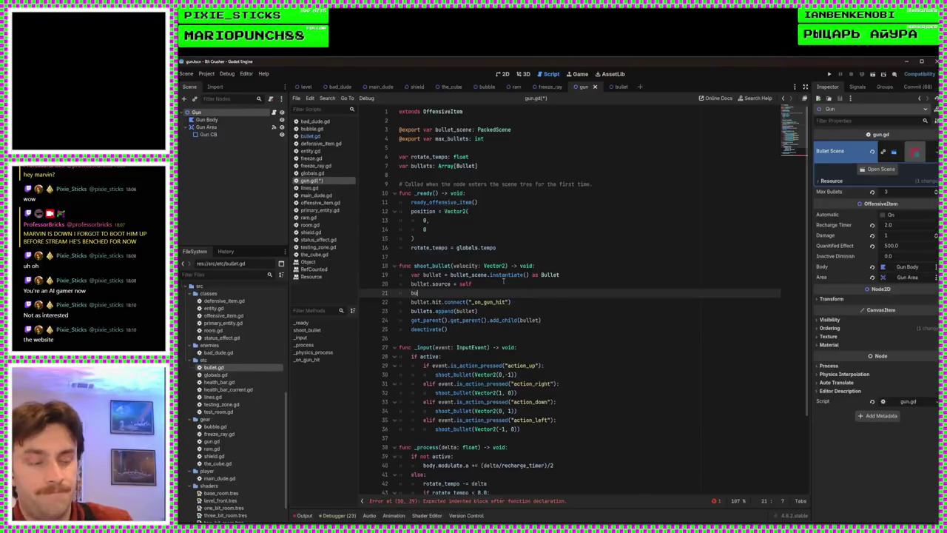
key("BackSpace")
key("BackSpace")
type("area.coll")
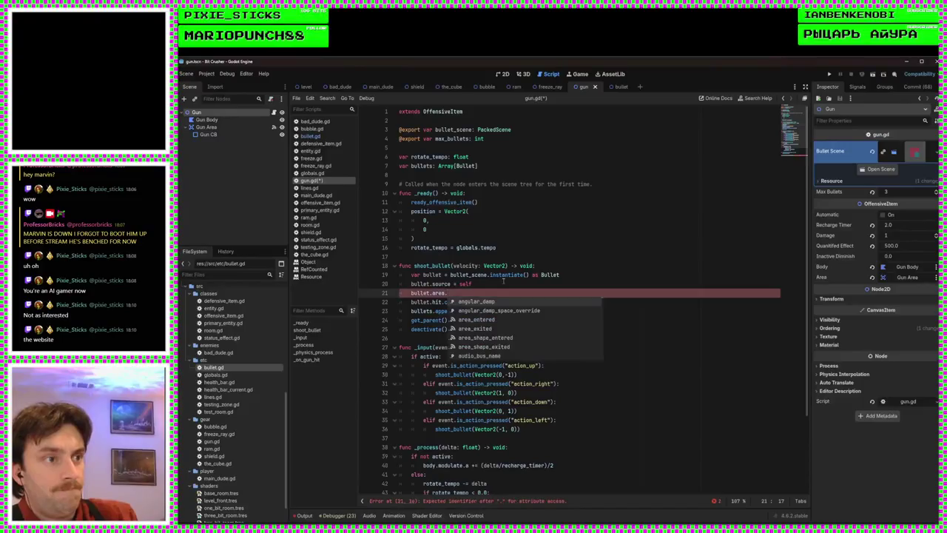
key("Return")
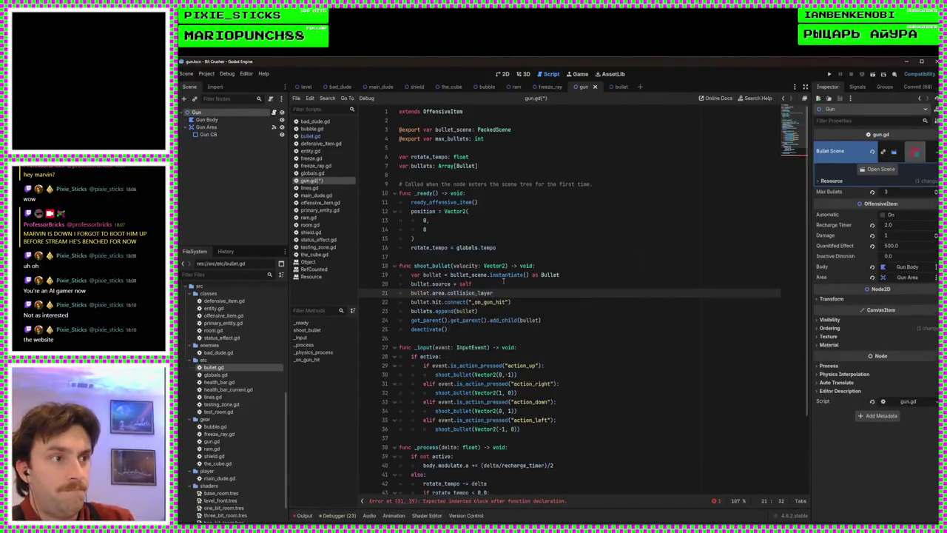
type(".collision_layer = area")
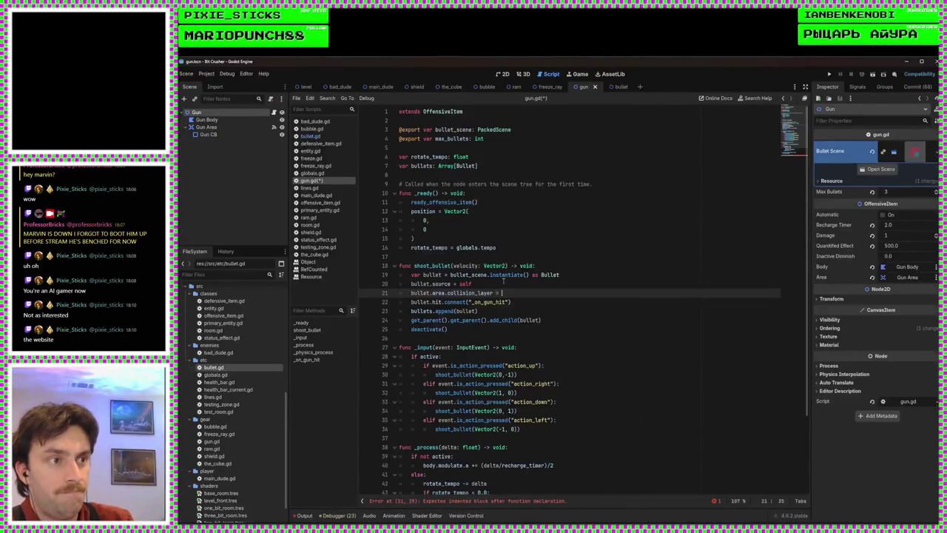
type(".colli")
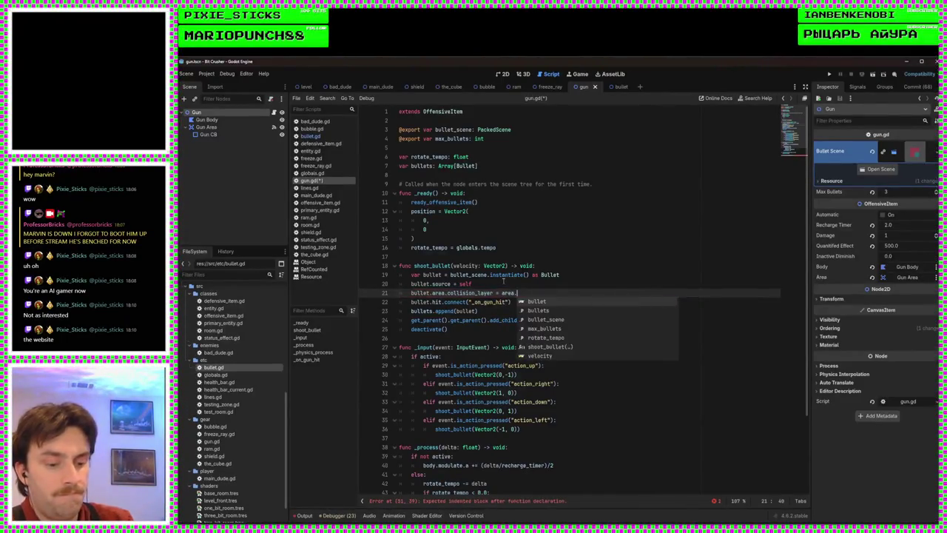
type("sion_layer")
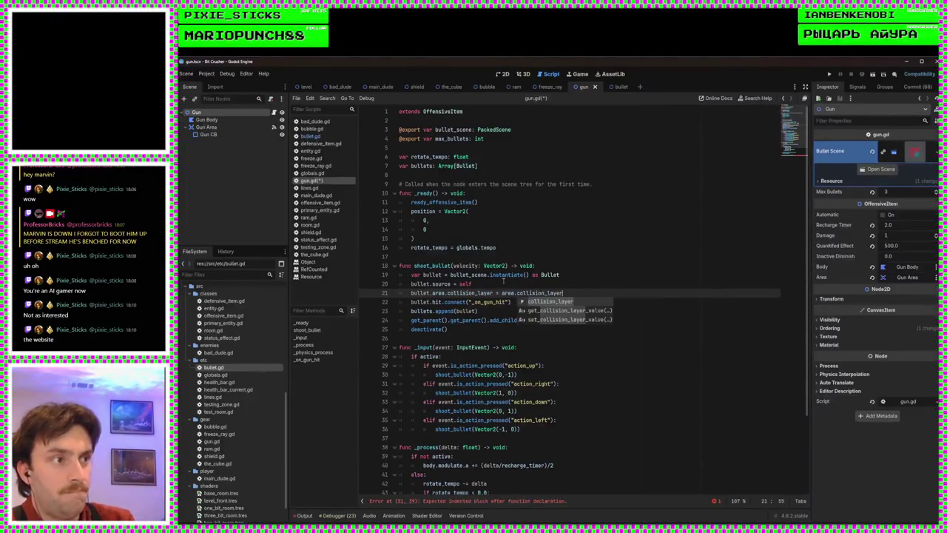
key("ctrl+s")
left_click(503, 283)
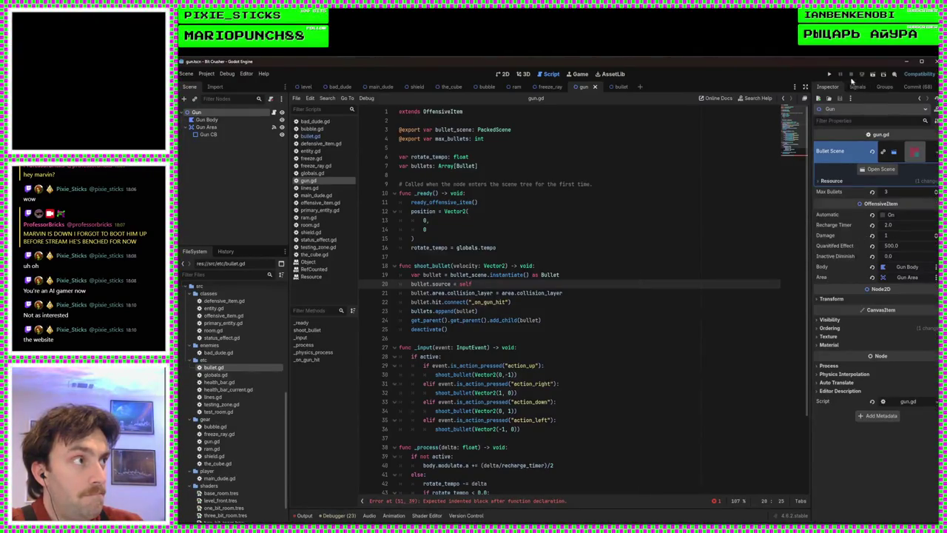
left_click(829, 74)
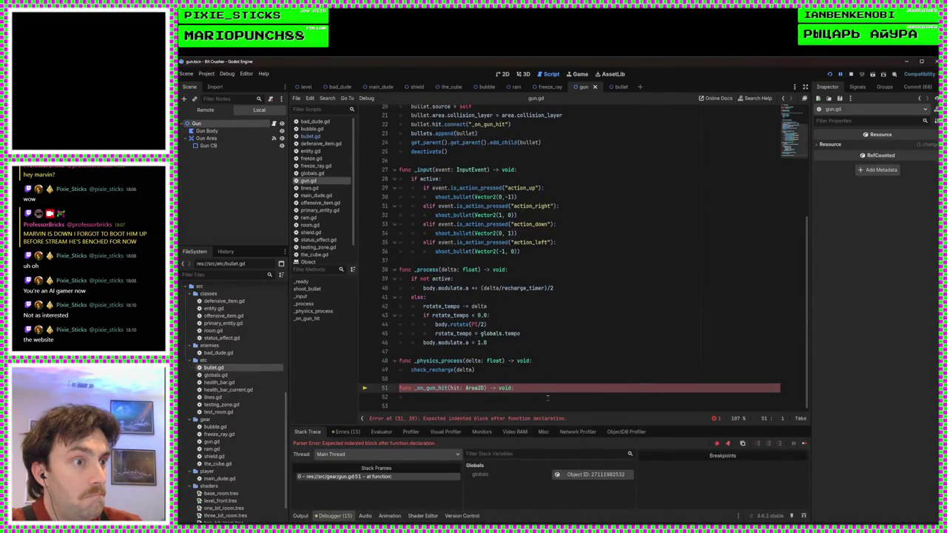
Make _on_gun_hit print "BANG", rerun the game, and fire a bullet
left_click(548, 397)
type("print")
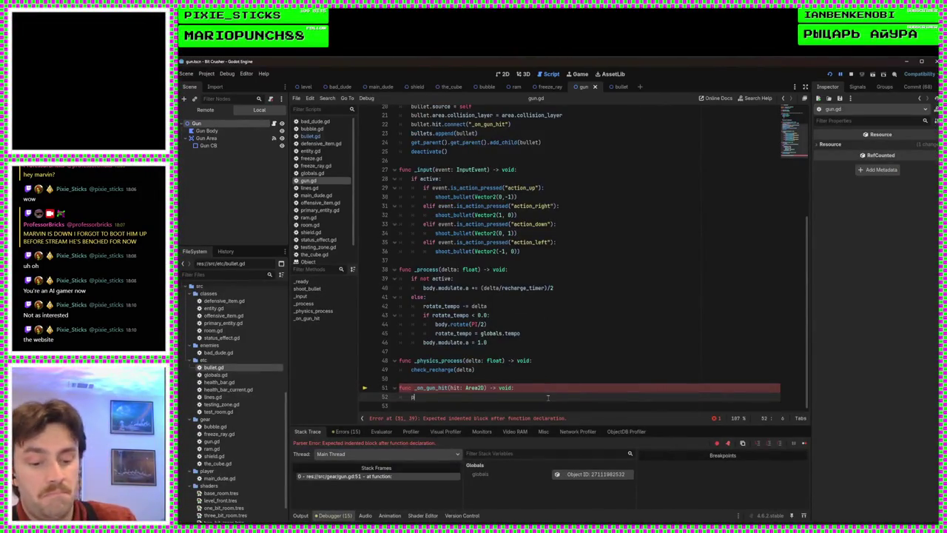
type("(\"BANG")
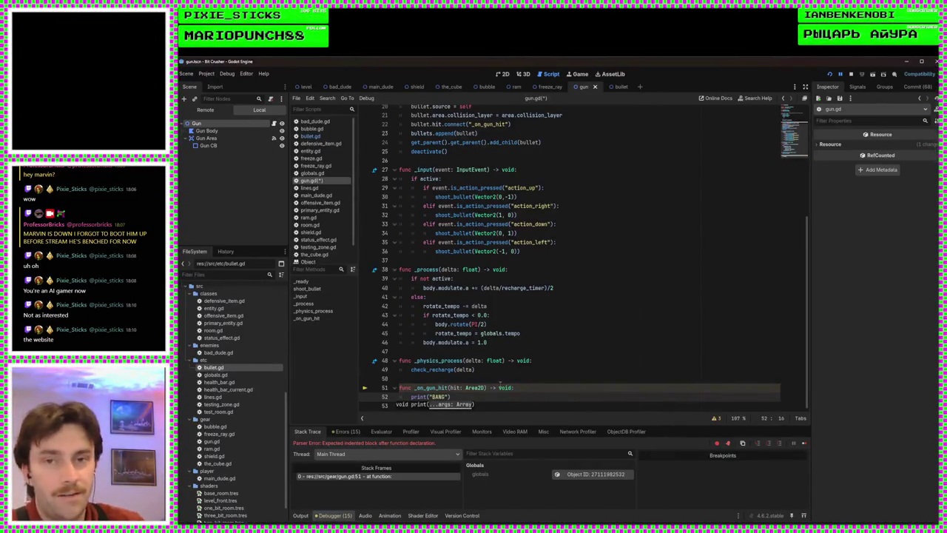
left_click(830, 74)
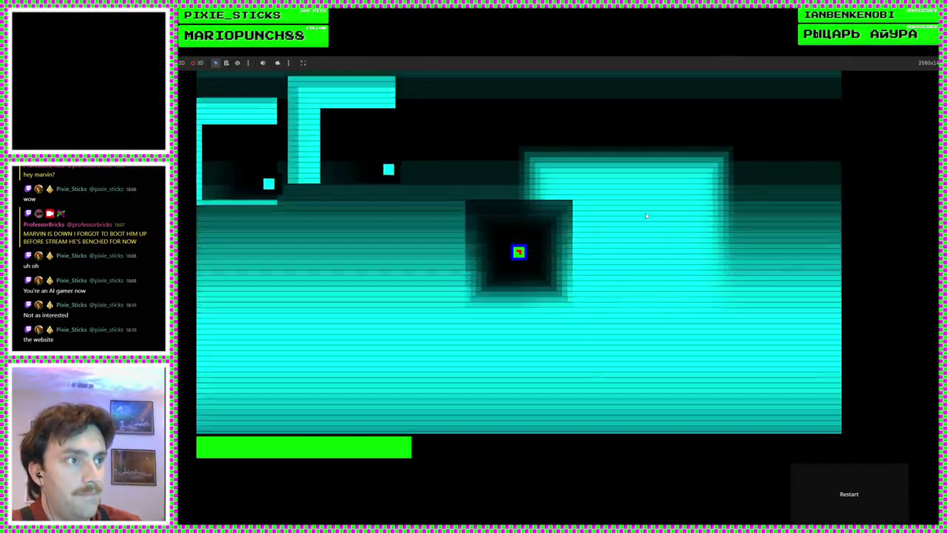
key("Left")
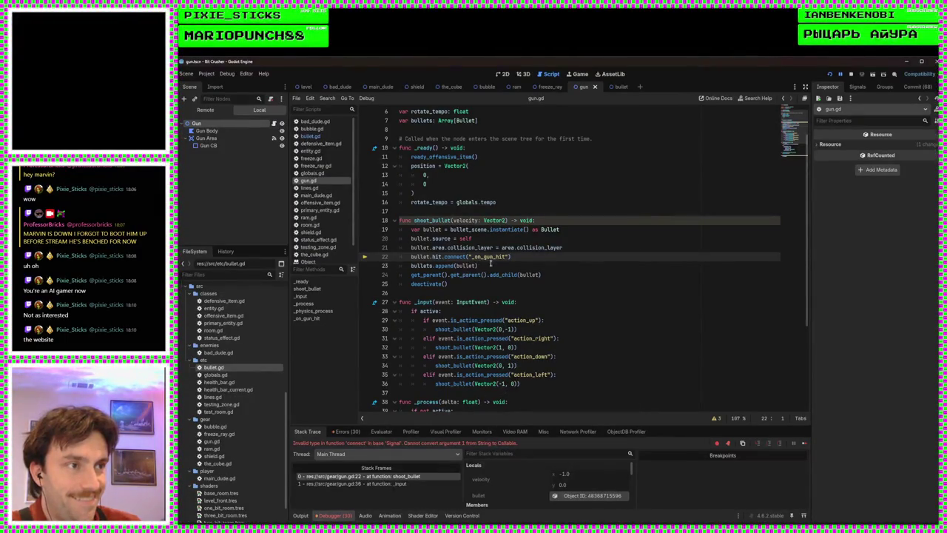
Review the line 22 connect call and bullet.gd, then remove _on_gun_hit's hit: Area2D parameter
scroll(489, 304, "down", 5)
scroll(496, 293, "up", 5)
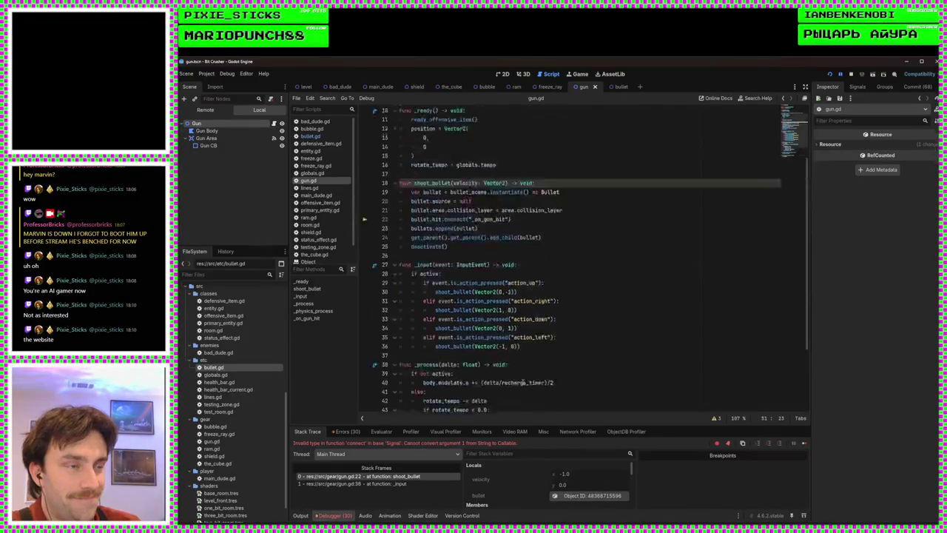
left_click(490, 262)
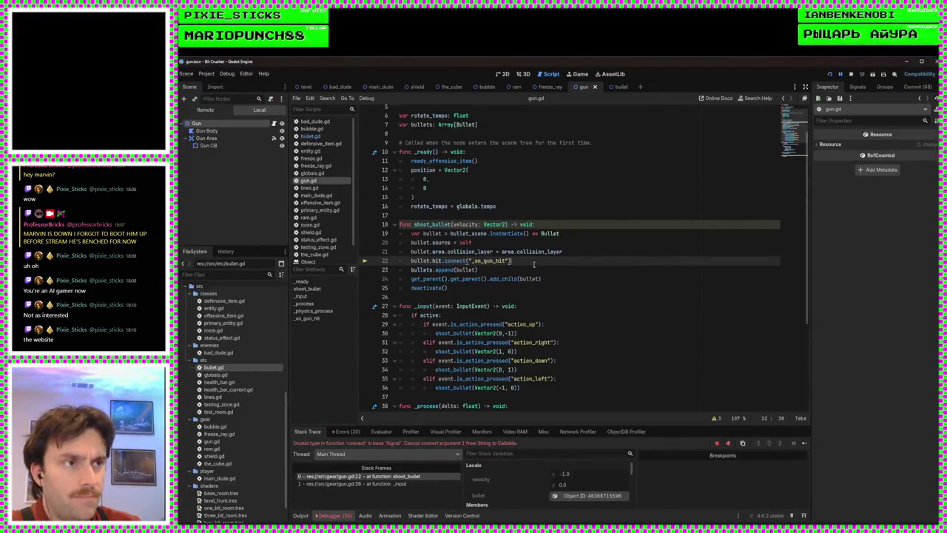
left_click(315, 143)
left_click(313, 136)
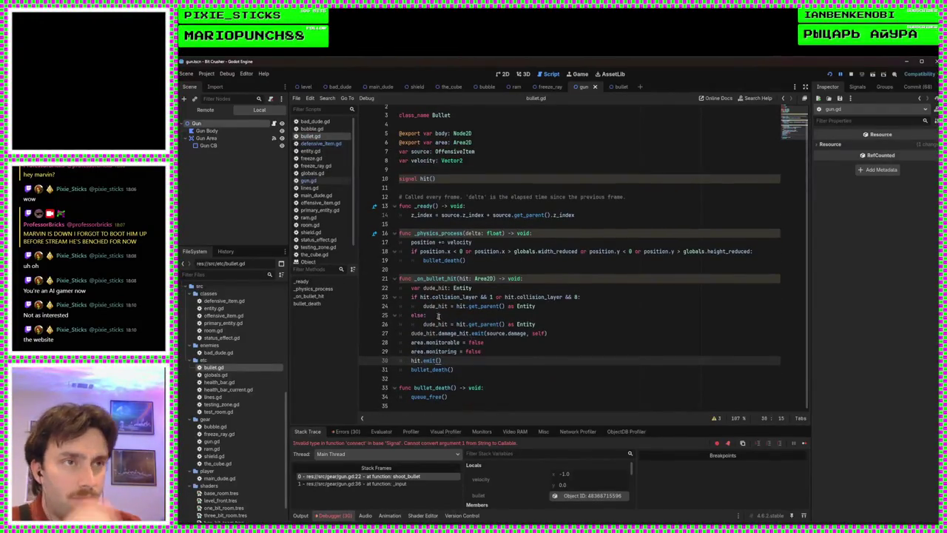
left_click(308, 181)
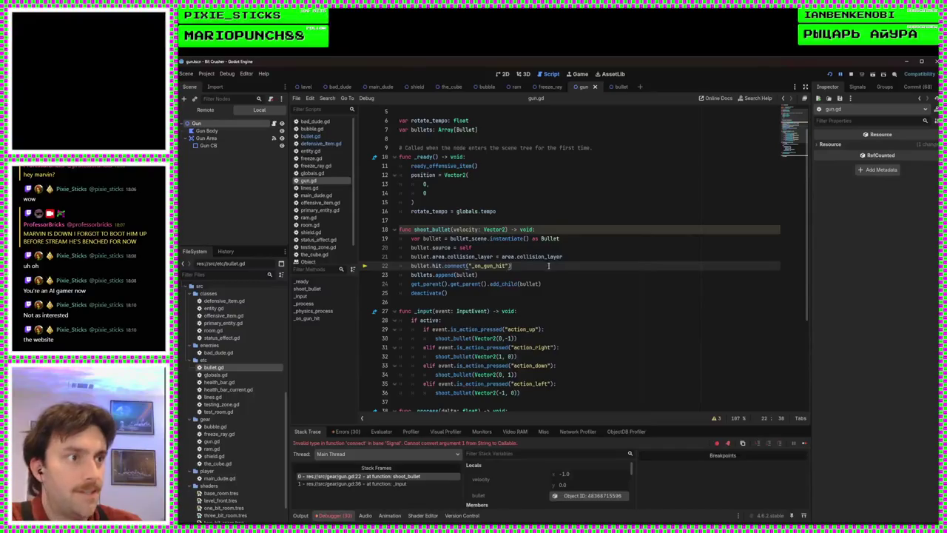
scroll(549, 265, "down", 5)
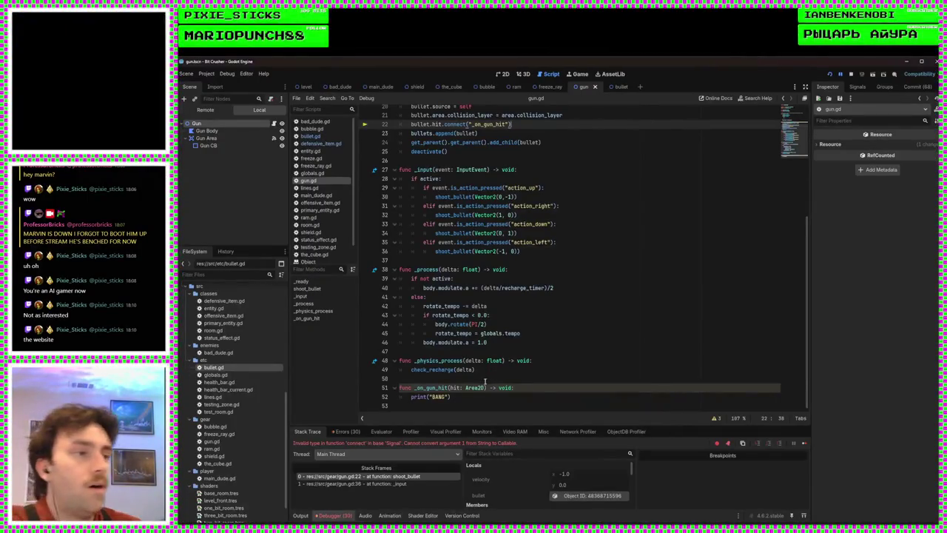
mouse_move(467, 387)
left_mouse_down()
mouse_move(483, 388)
mouse_move(451, 388)
left_mouse_up()
key("BackSpace")
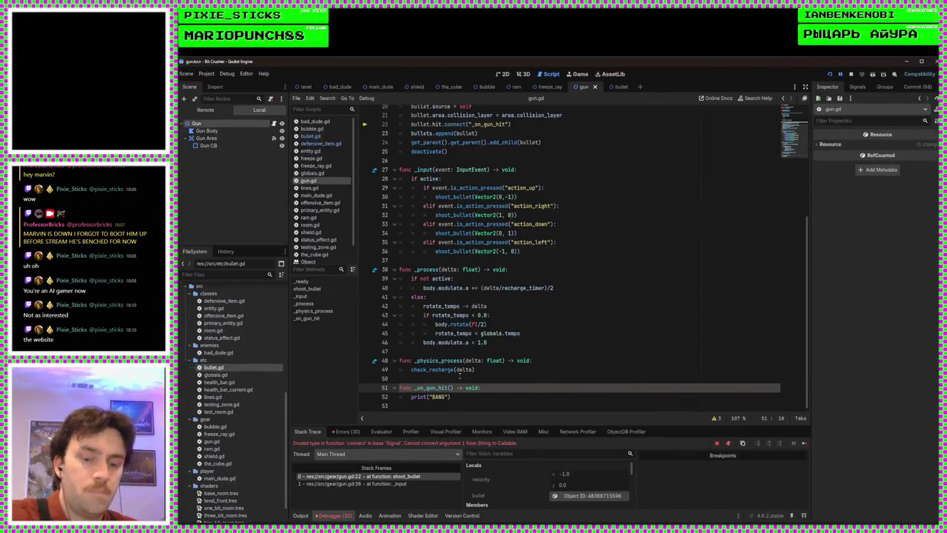
Replace the quoted "_on_gun_hit" in bullet.hit.connect with the _on_gun_hit callable and save
scroll(461, 355, "up", 4)
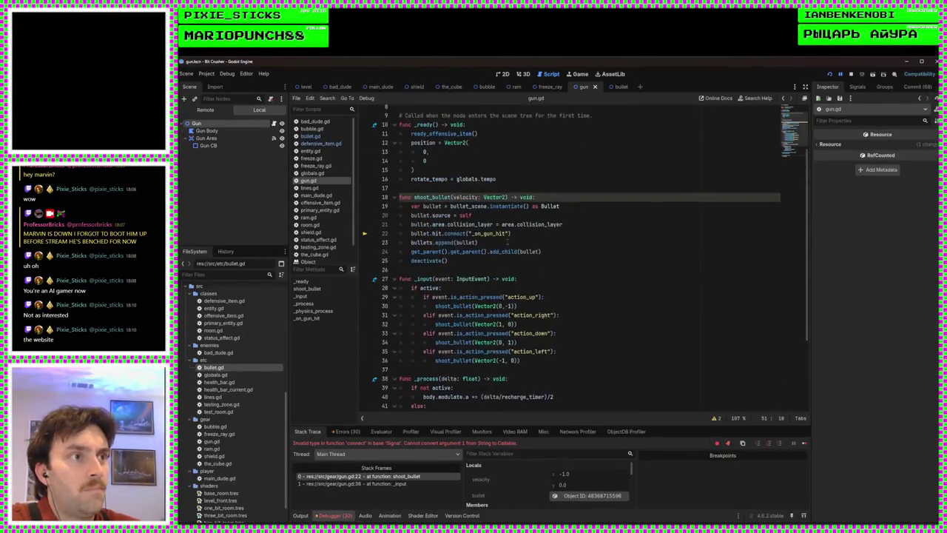
left_click(510, 233)
key("BackSpace")
key("BackSpace")
key("BackSpace")
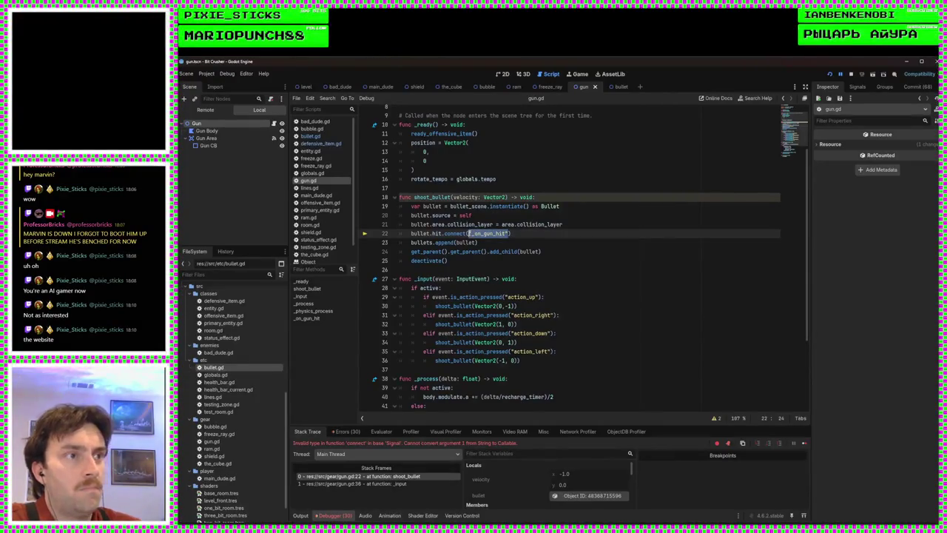
type(")")
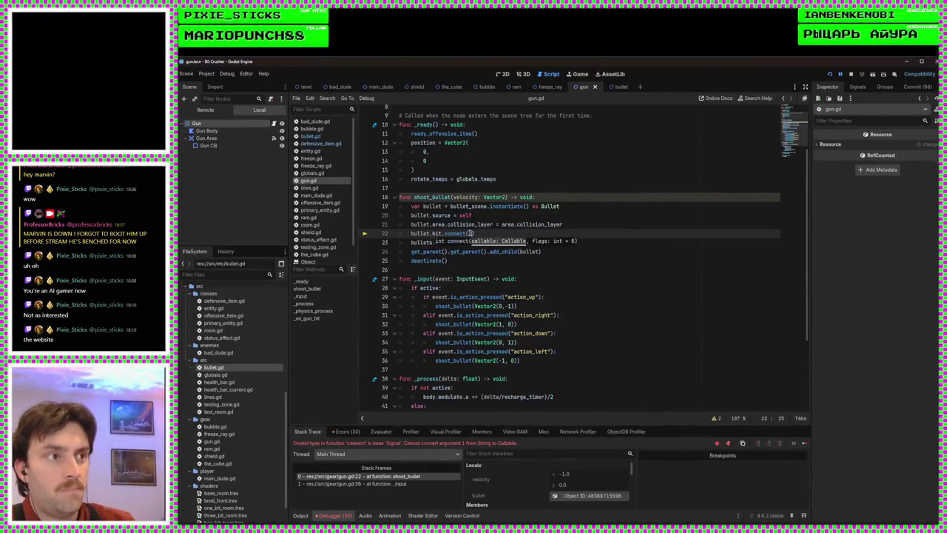
key("BackSpace")
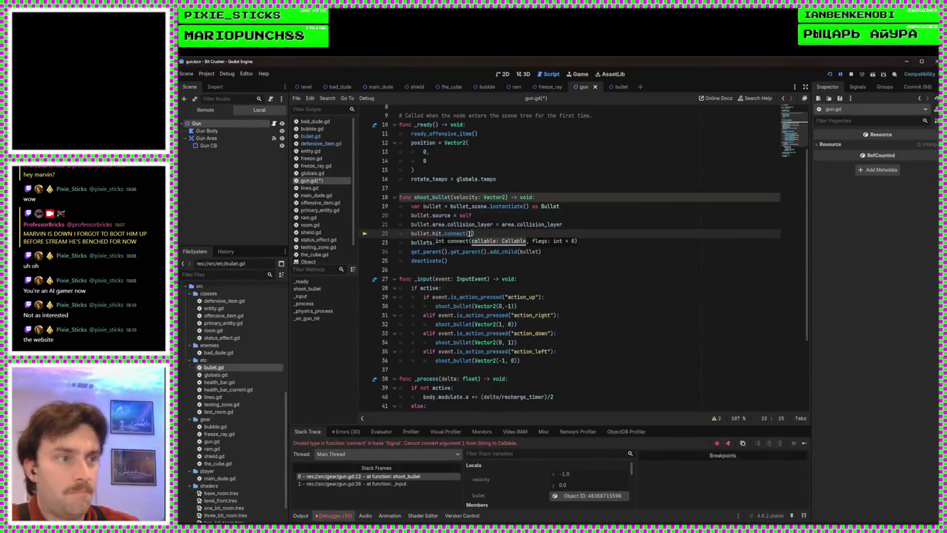
scroll(470, 233, "down", 4)
type("_on_gun_h")
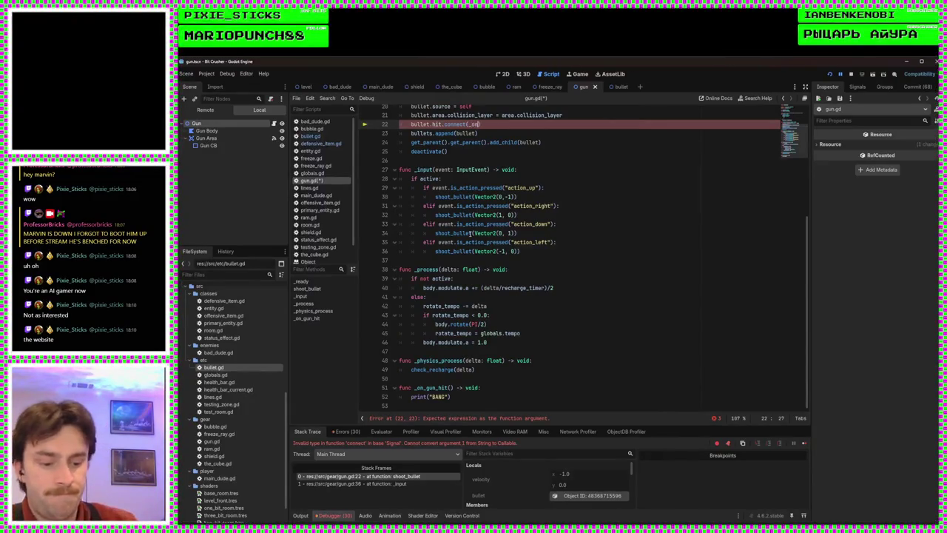
key("Return")
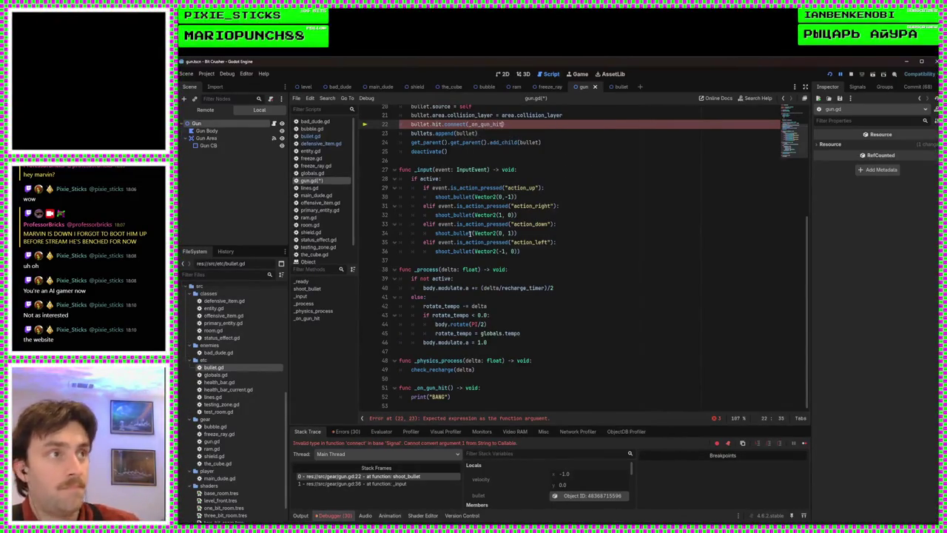
left_click(560, 206)
key("ctrl+s")
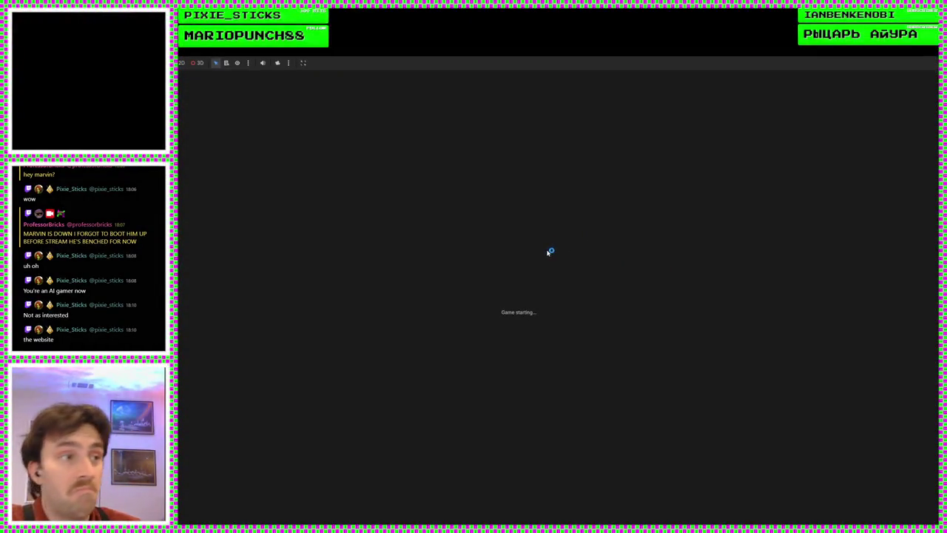
Move the player around the level with the arrow keys as enemies chase, then stop with F8
key("Left")
key("Up")
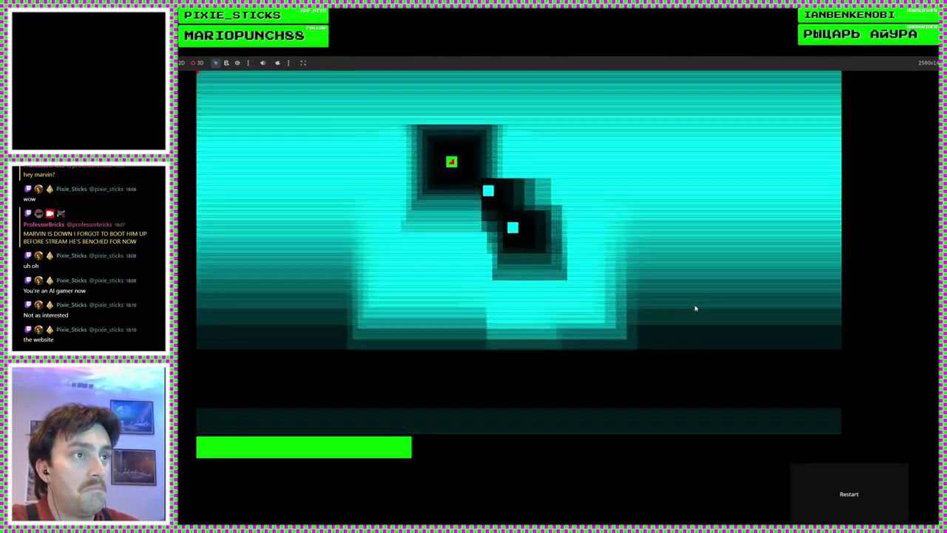
key("Right")
key("Right")
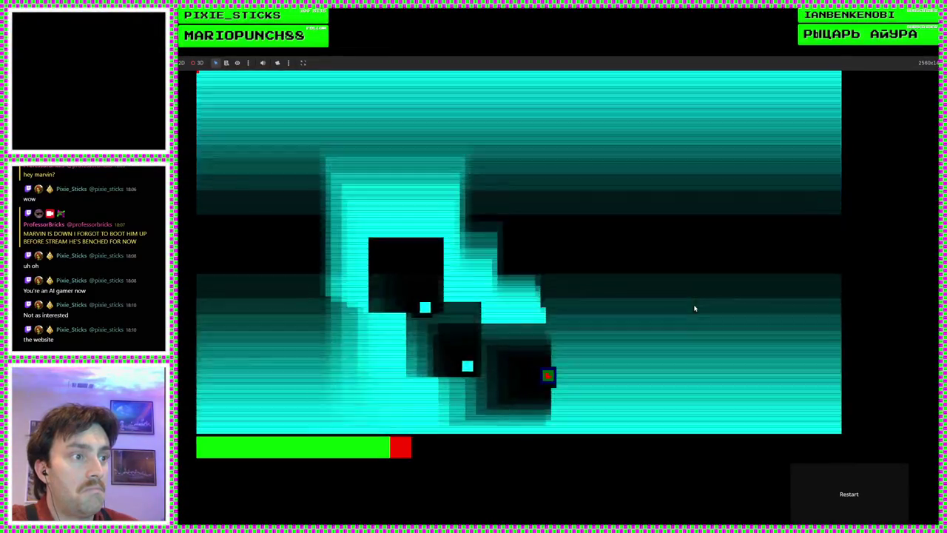
key("Right")
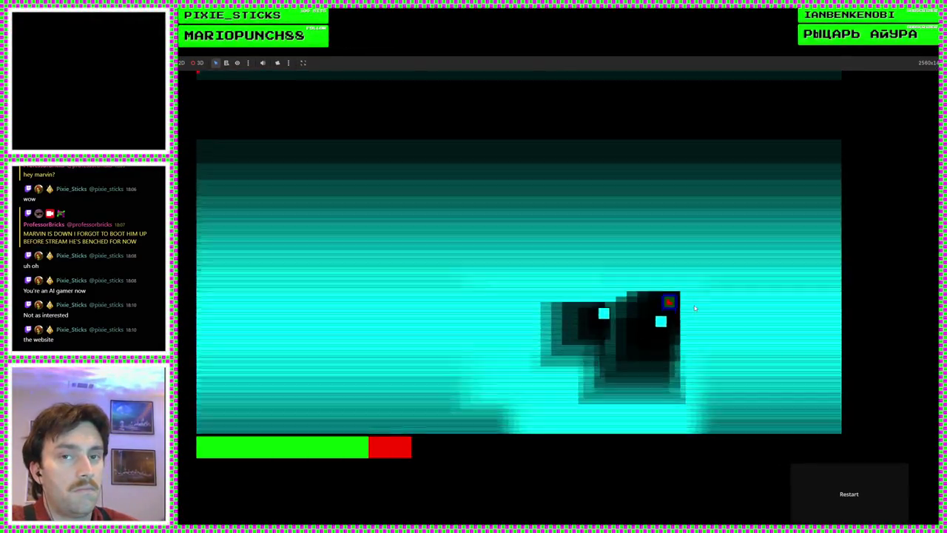
key("Up")
key("Left")
key("Up")
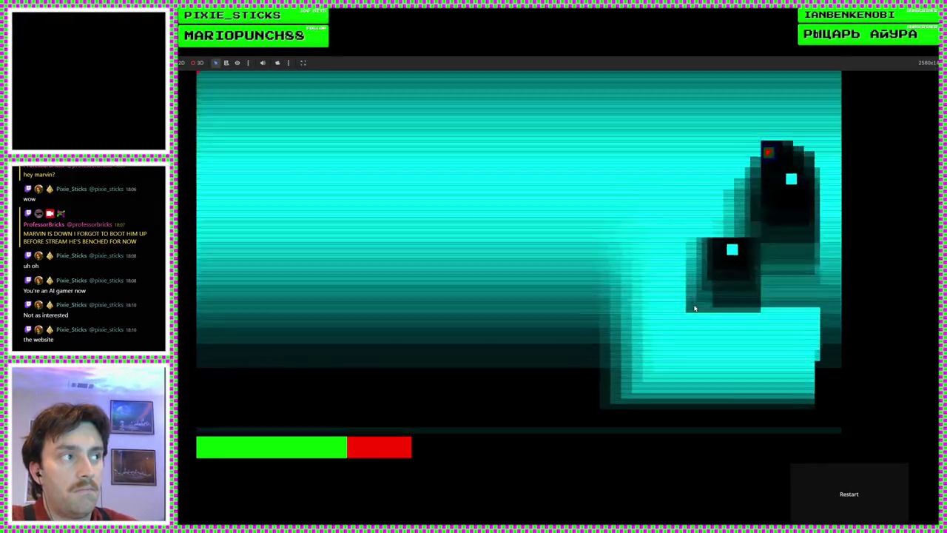
key("Left")
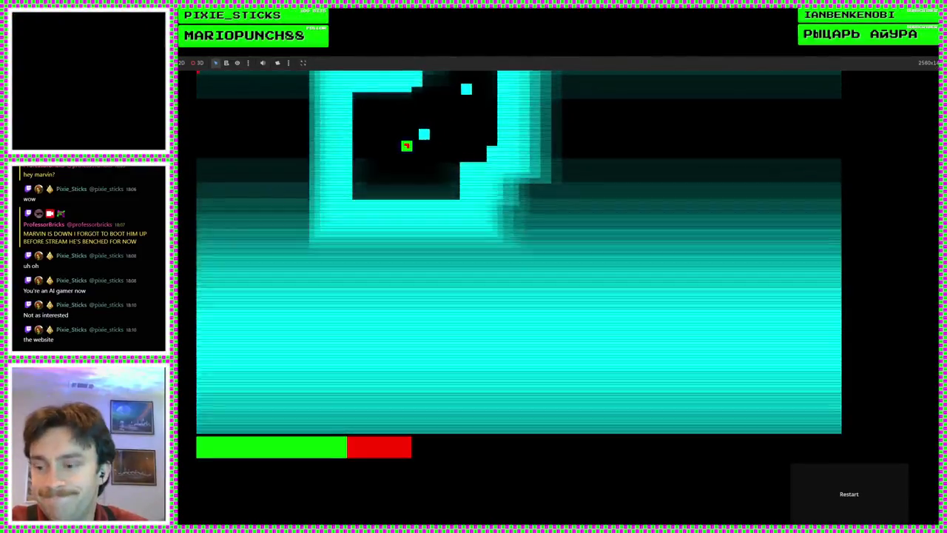
key("Down")
key("Left")
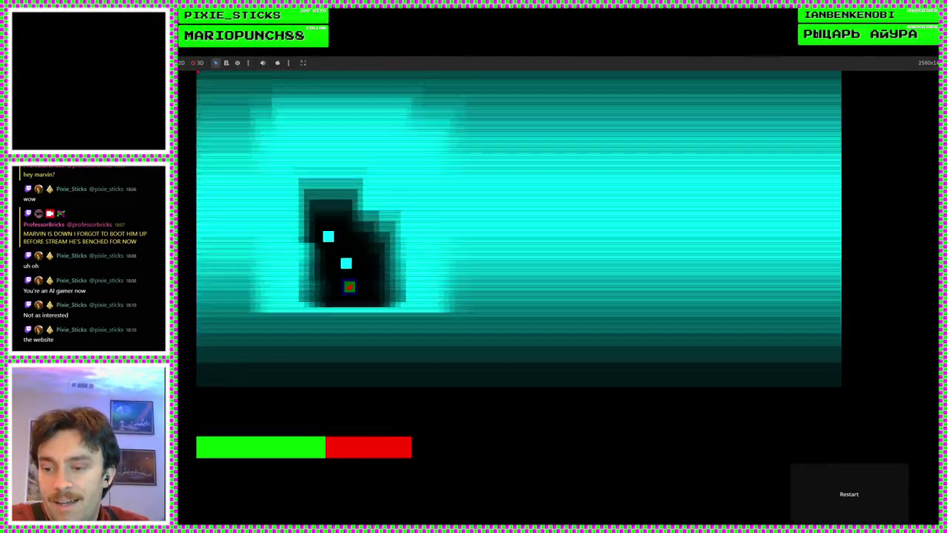
key("F8")
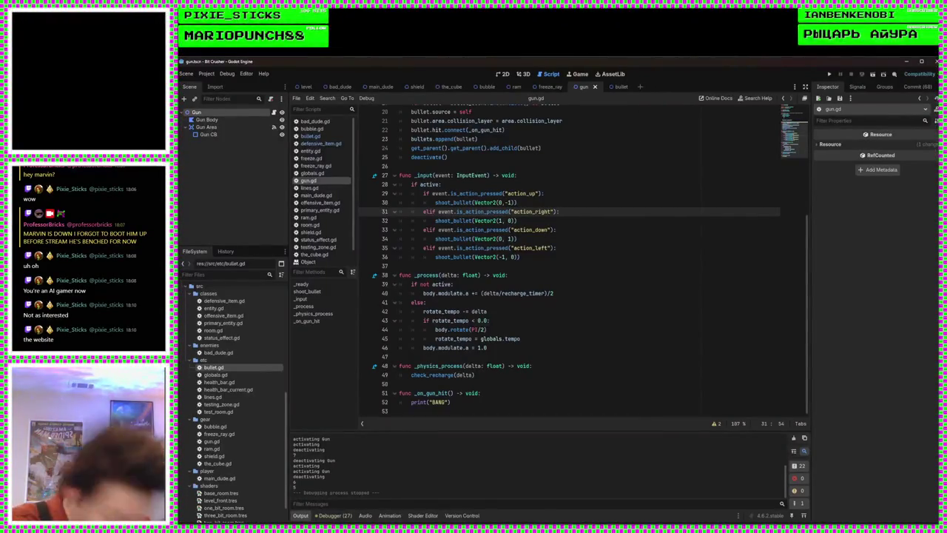
left_click(415, 367)
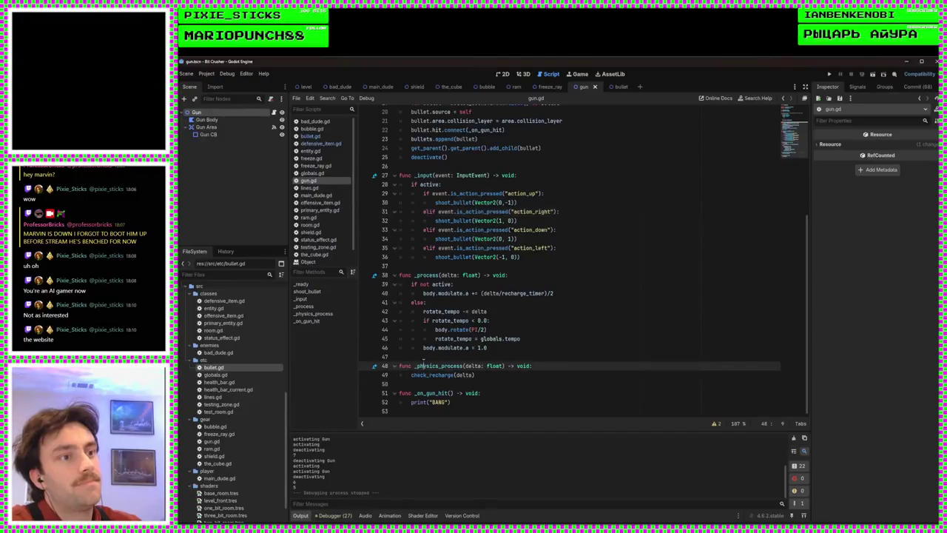
left_click(433, 357)
scroll(444, 348, "up", 2)
scroll(459, 341, "down", 2)
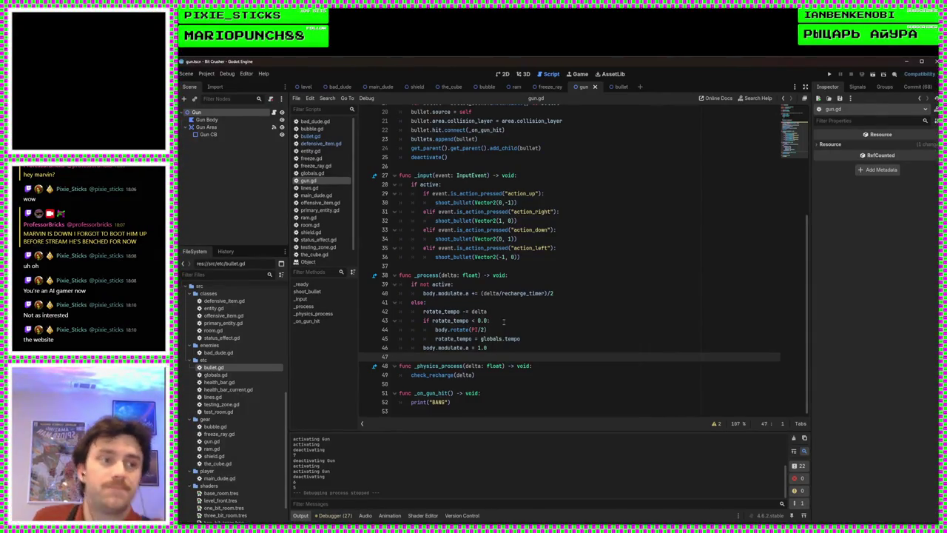
left_click(452, 257, "ctrl")
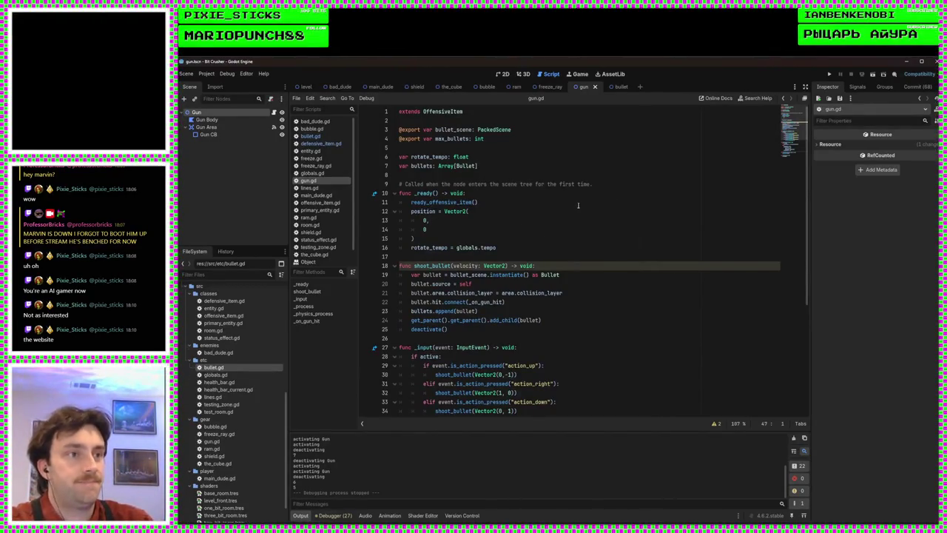
Look over shoot_bullet's bullet setup lines to find where the velocity assignment goes
left_click(504, 247)
key("Up")
key("Up")
key("Up")
scroll(556, 252, "down", 5)
scroll(556, 252, "up", 5)
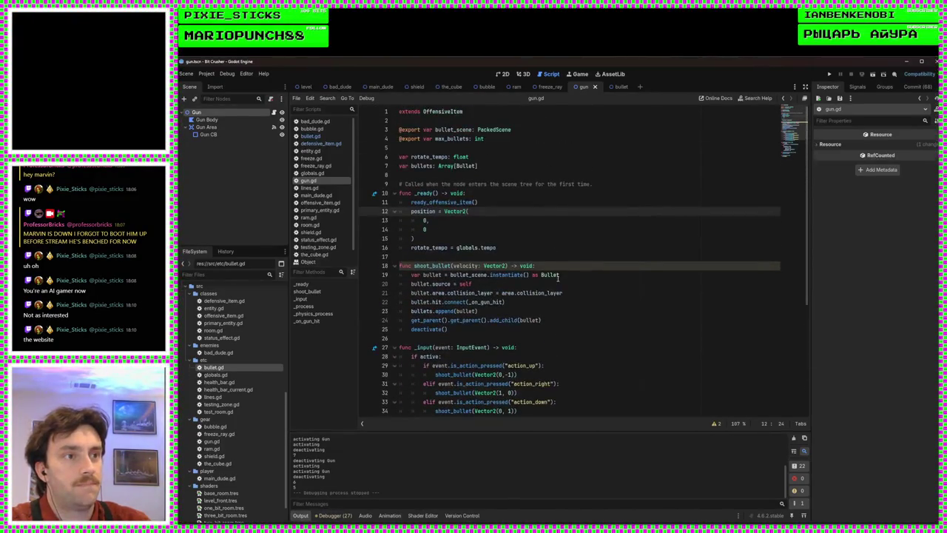
left_click(559, 277)
left_click(570, 320)
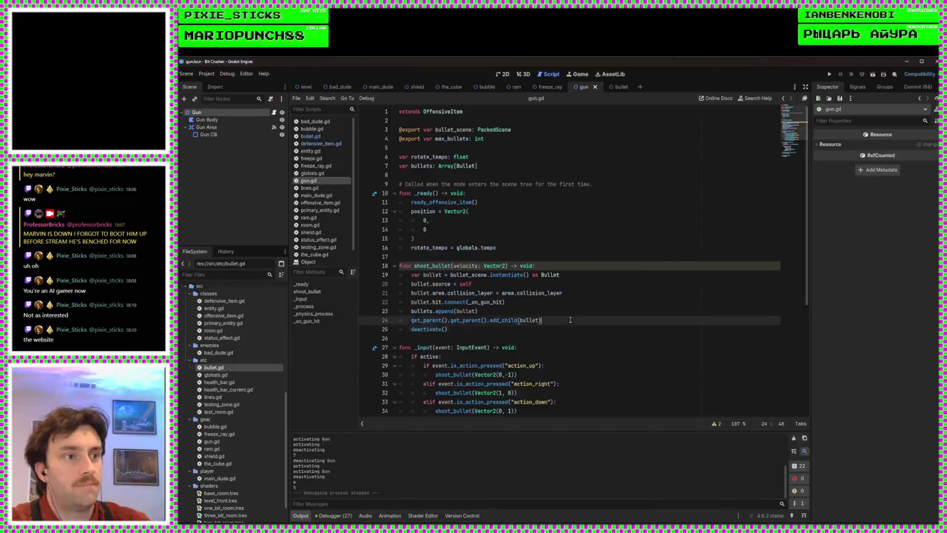
left_click(537, 308)
left_click(523, 304)
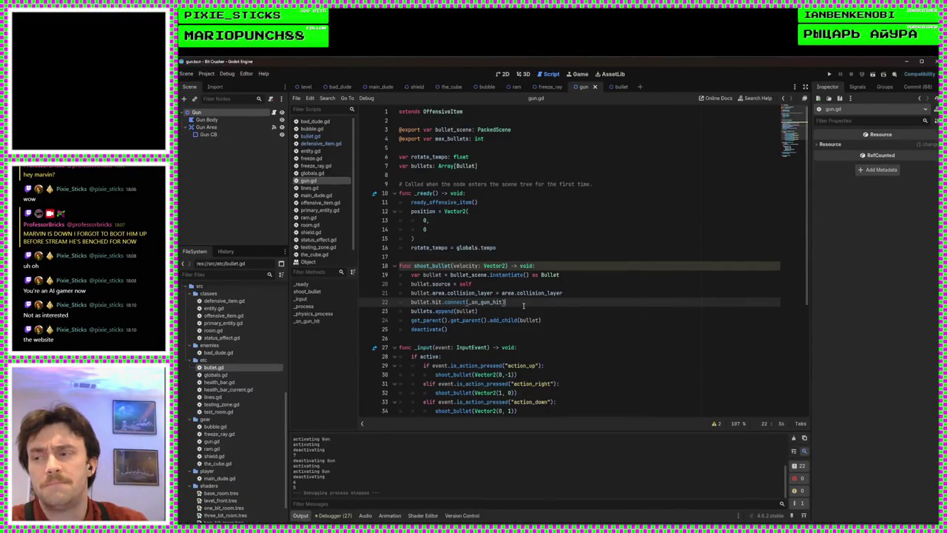
Add bullet.velocity = velocity after the bullet instantiation line, then run and stop a playtest
scroll(528, 304, "down", 1)
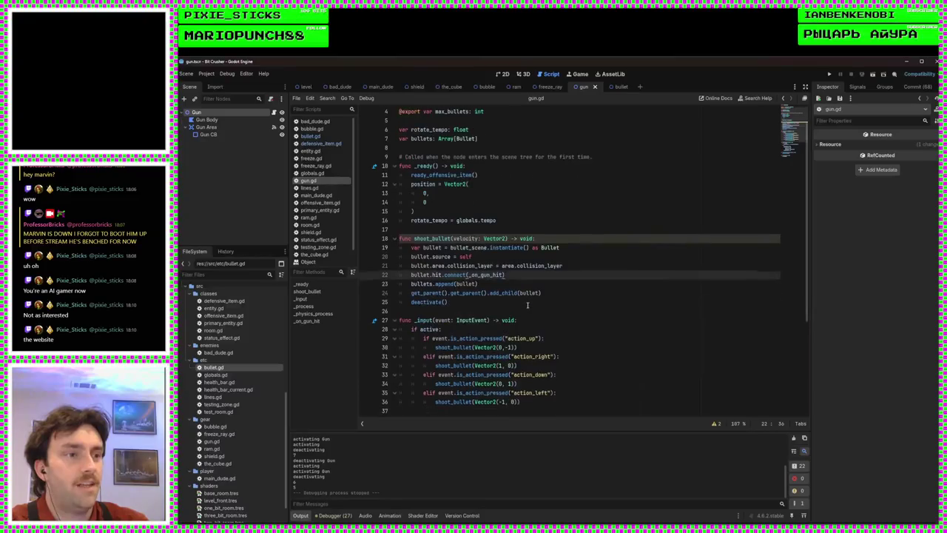
left_click(590, 258)
left_click(588, 265)
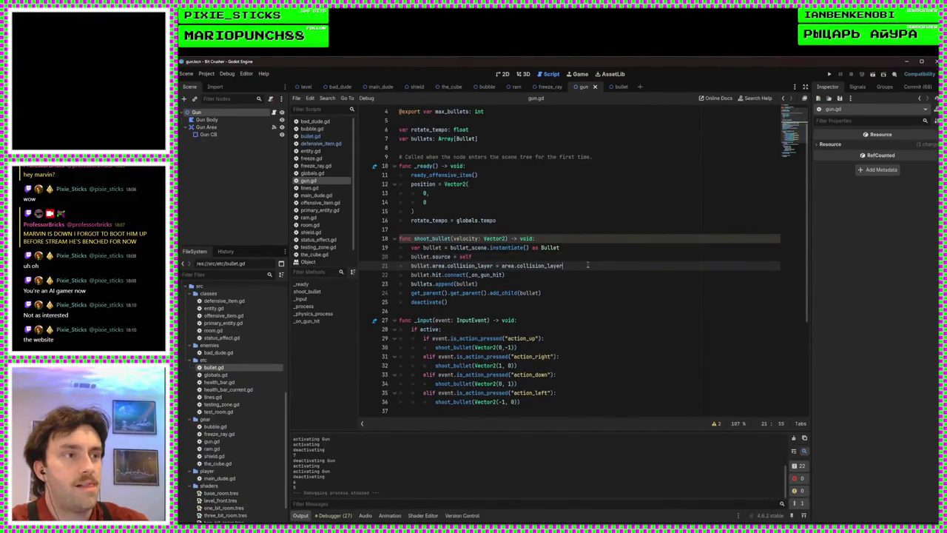
left_click(574, 257)
left_click(574, 250)
key("Return")
type("bullet.")
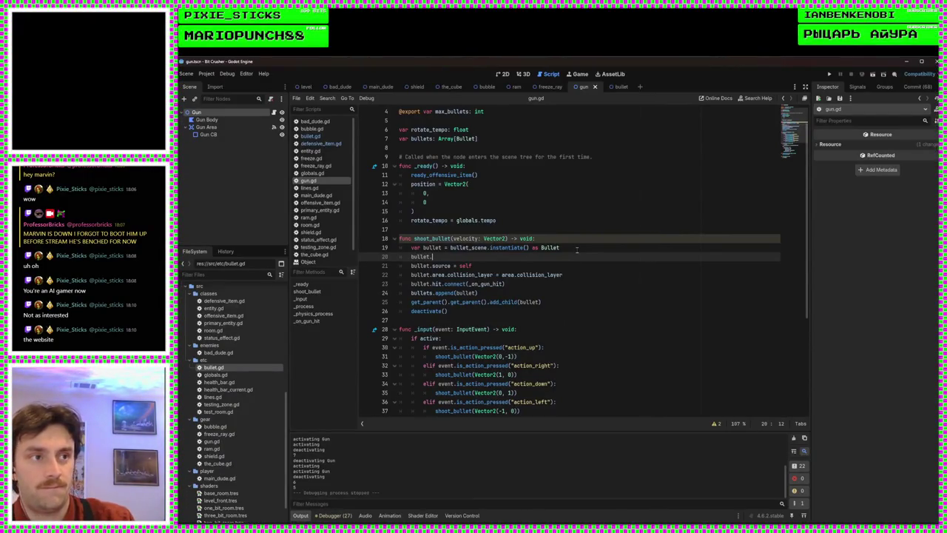
type("velocity")
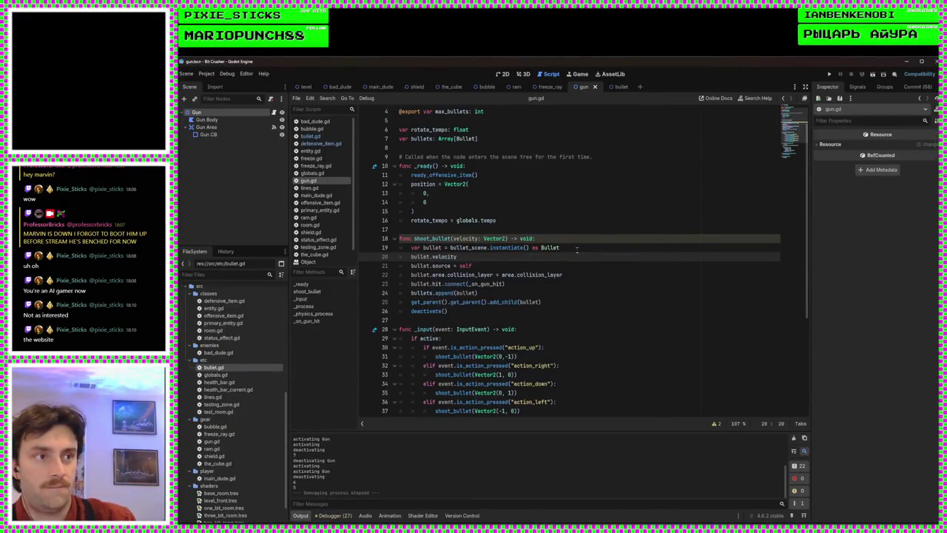
type(" = velocity")
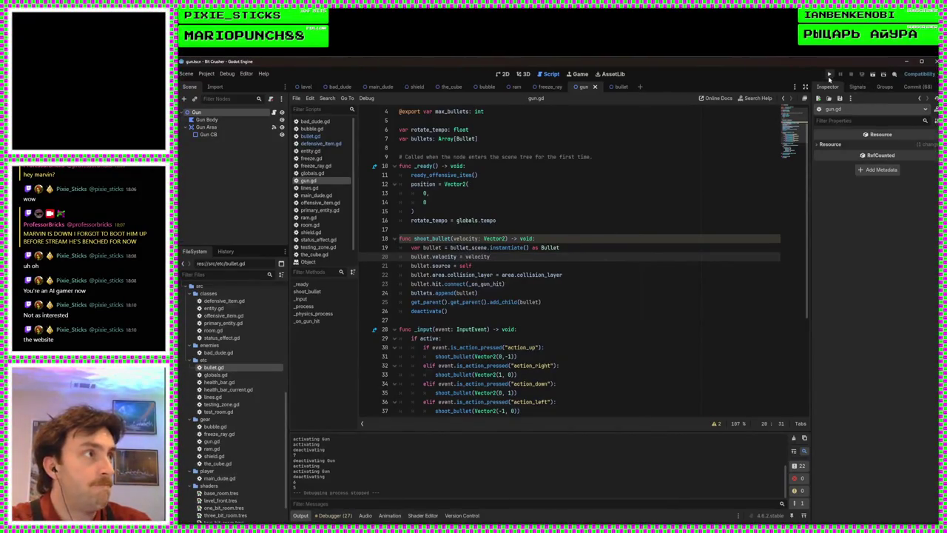
left_click(829, 75)
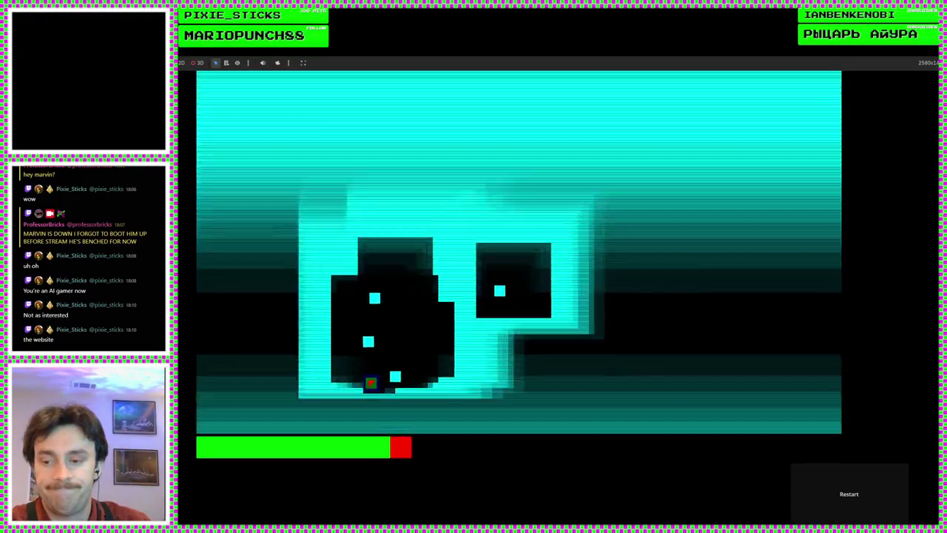
key("F8")
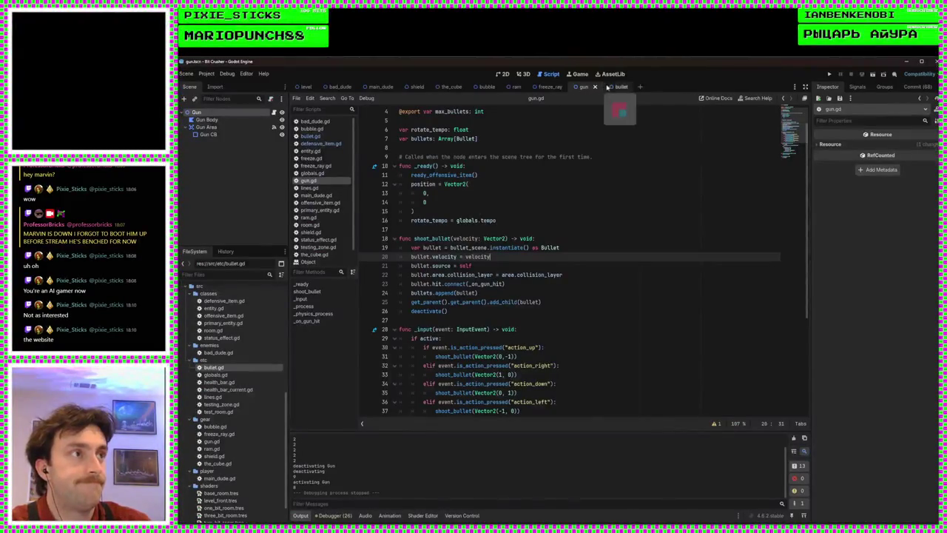
Check bullet.gd's position += velocity * delta movement line, then run and stop a playtest
left_click(326, 136)
scroll(526, 277, "down", 1)
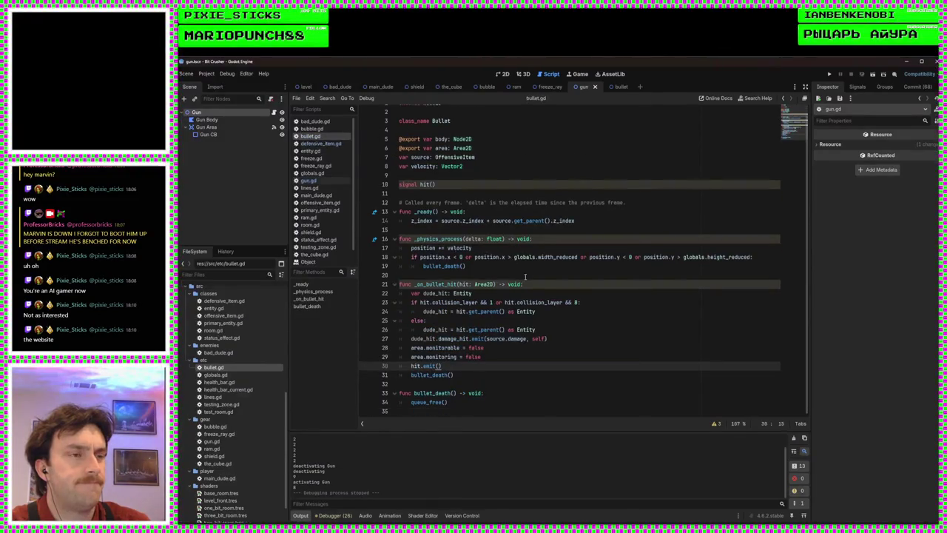
left_click(481, 247)
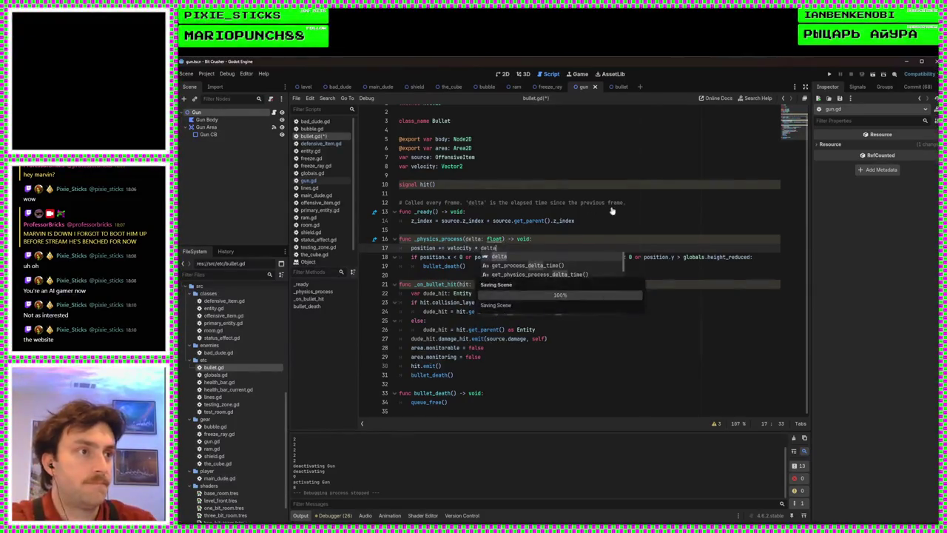
left_click(614, 206)
left_click(829, 75)
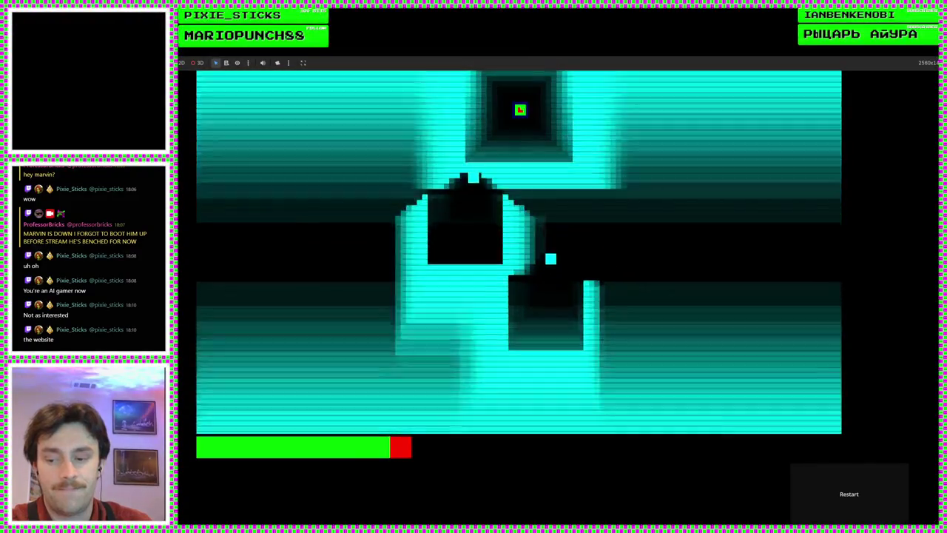
key("F8")
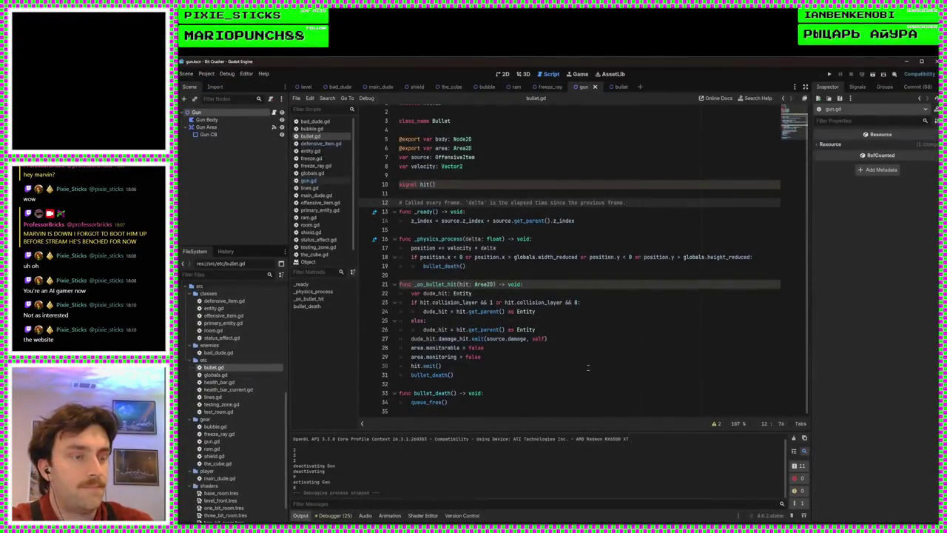
Add print("bullet is alive bruh") at the start of bullet.gd's _ready and save it
left_click(538, 211)
key("Return")
type("print(\"bullet is alive bruh")
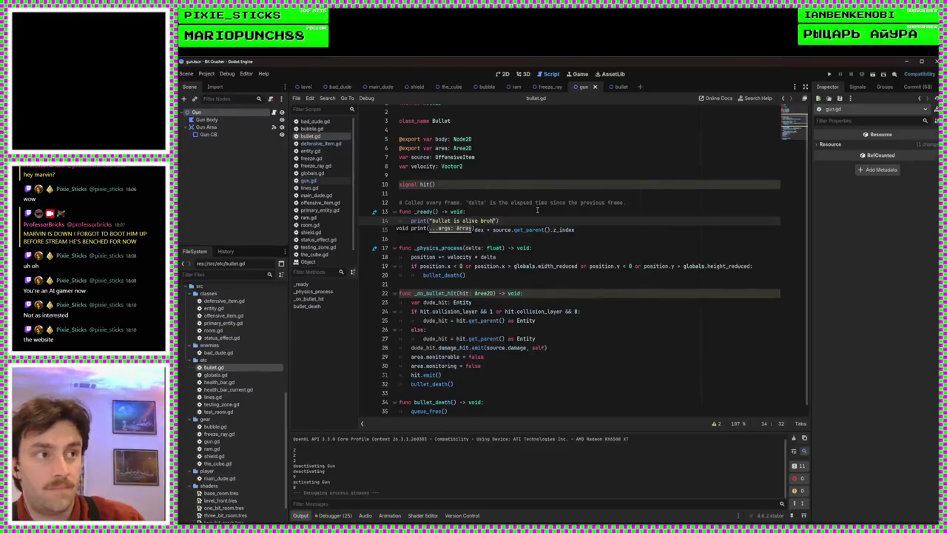
type("\")")
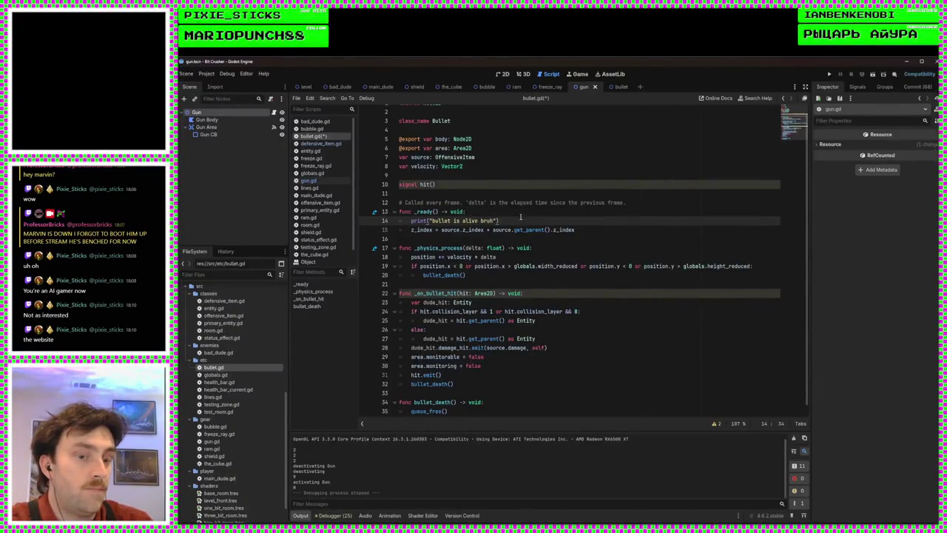
key("ctrl+s")
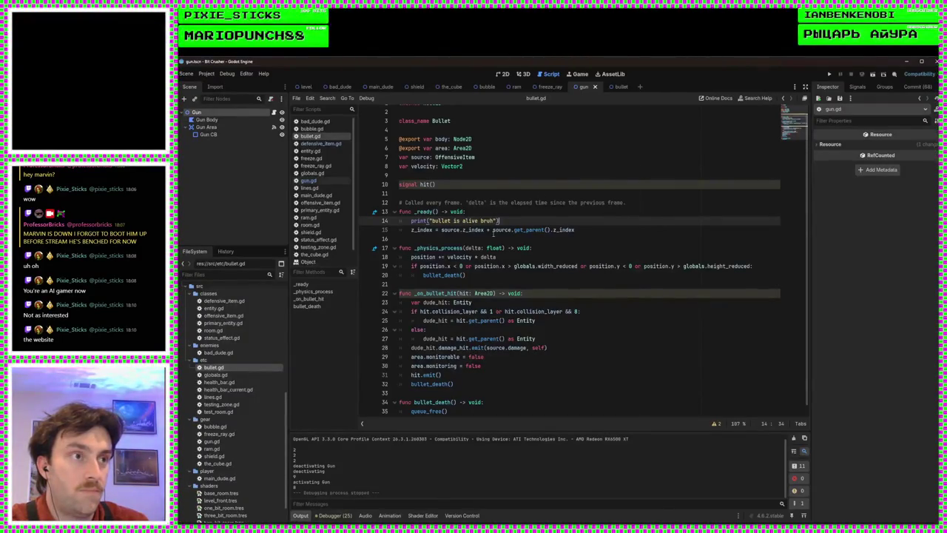
left_click(308, 180)
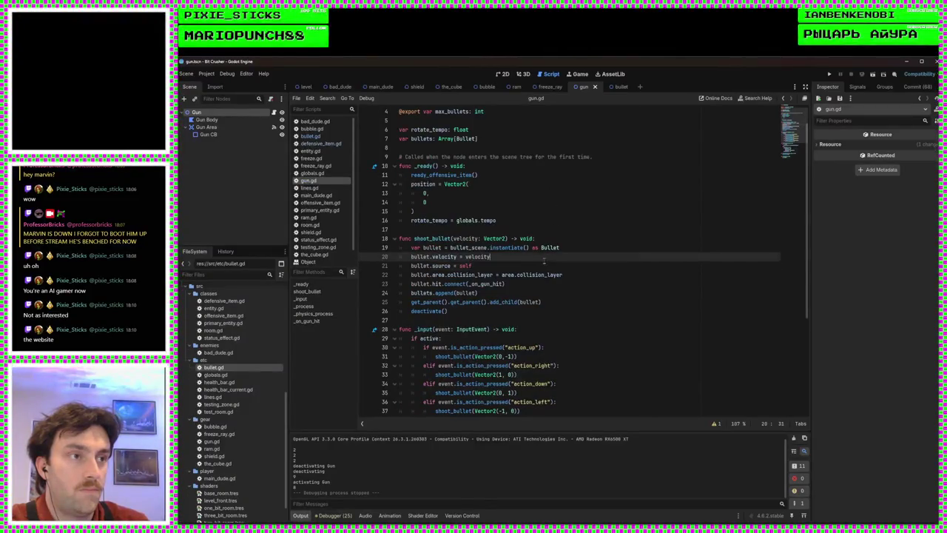
Insert bullet.global_position = global_position after the bullet instantiation, save gun.gd, and run the game
left_click(583, 247)
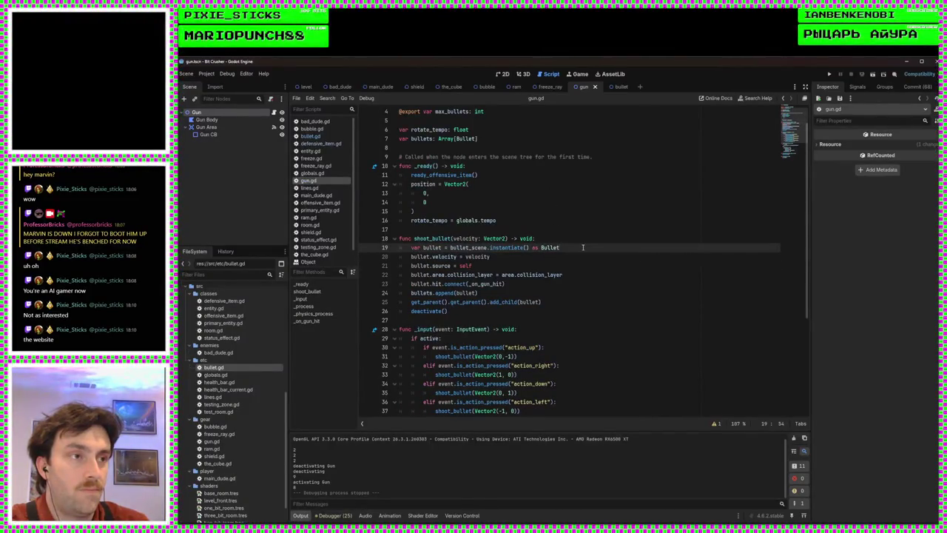
key("Return")
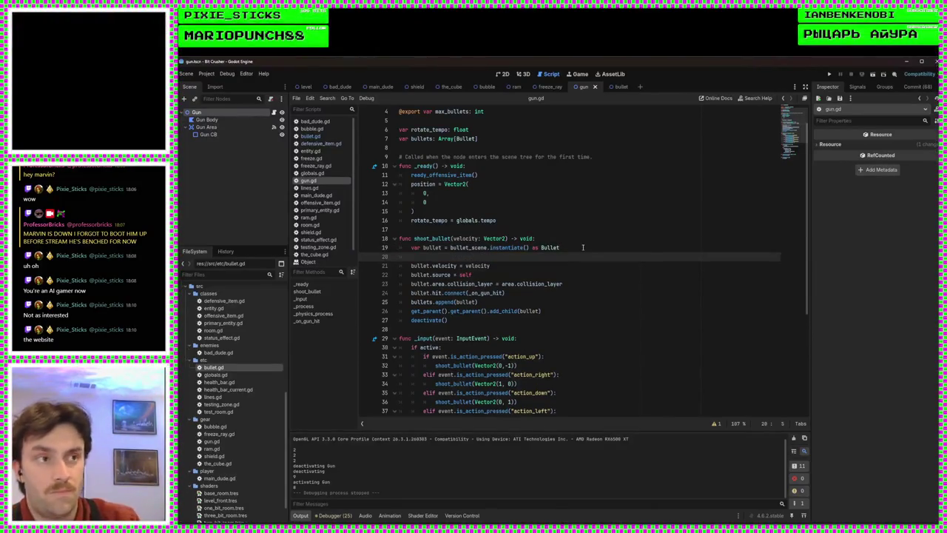
type("bullet.position = ")
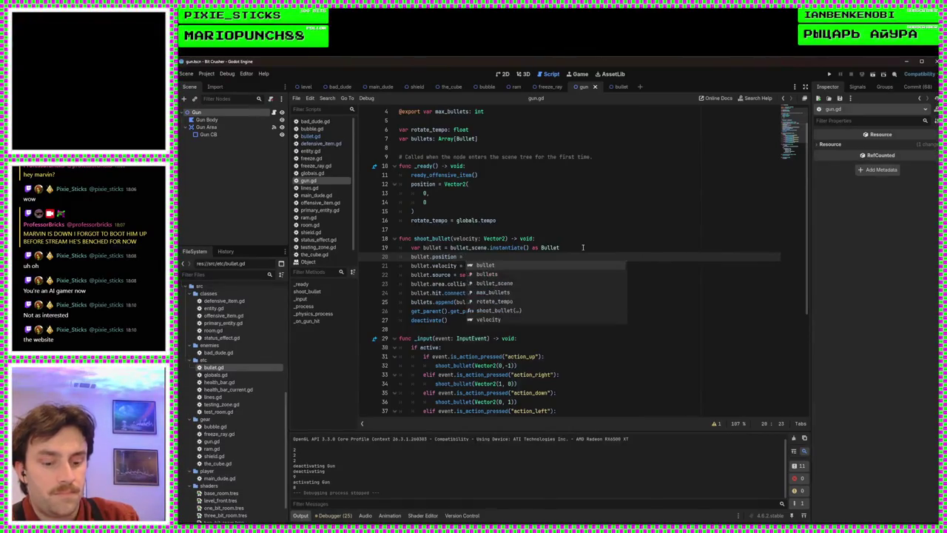
type("self.")
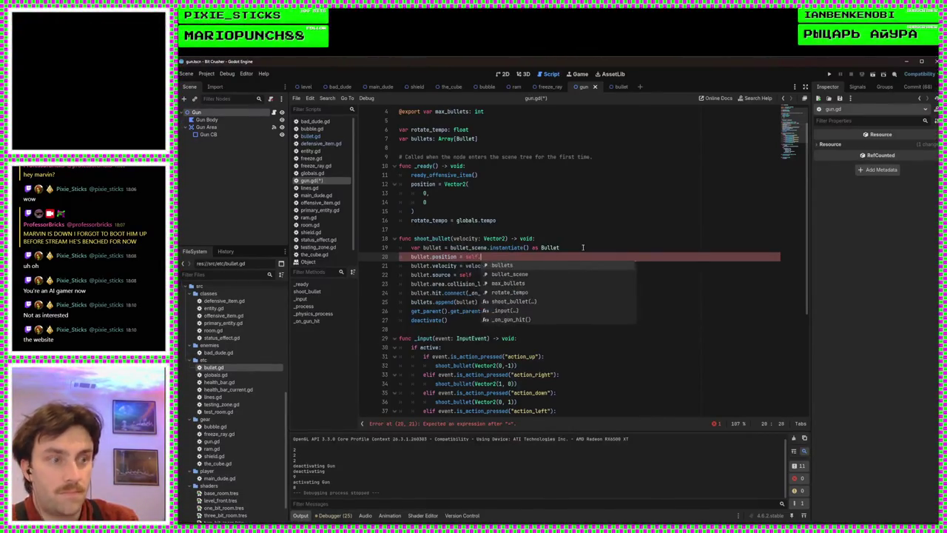
type("glob")
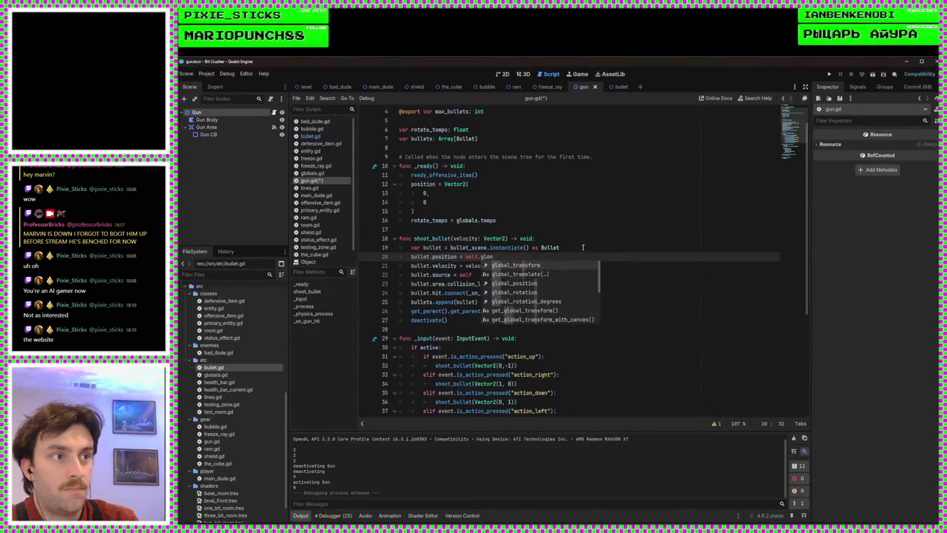
key("Down")
key("Down")
key("Return")
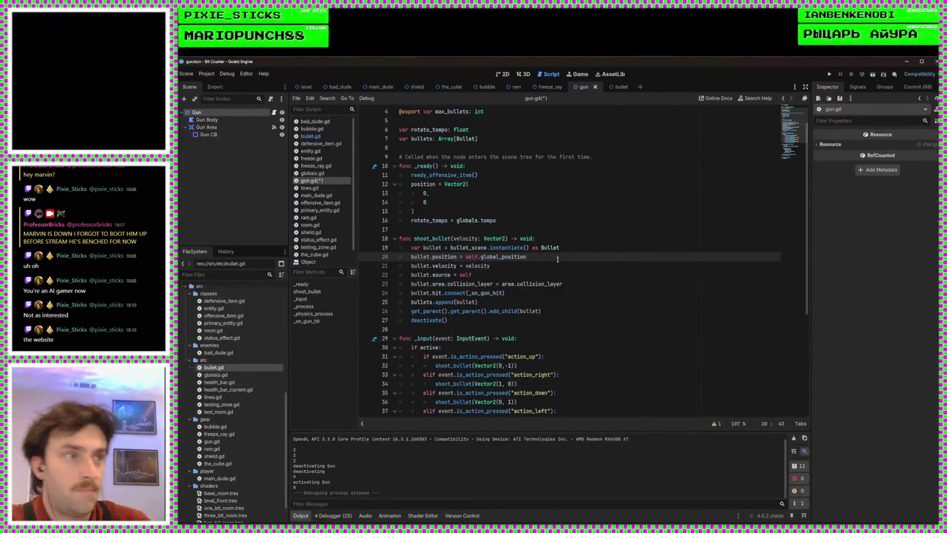
type("lobal")
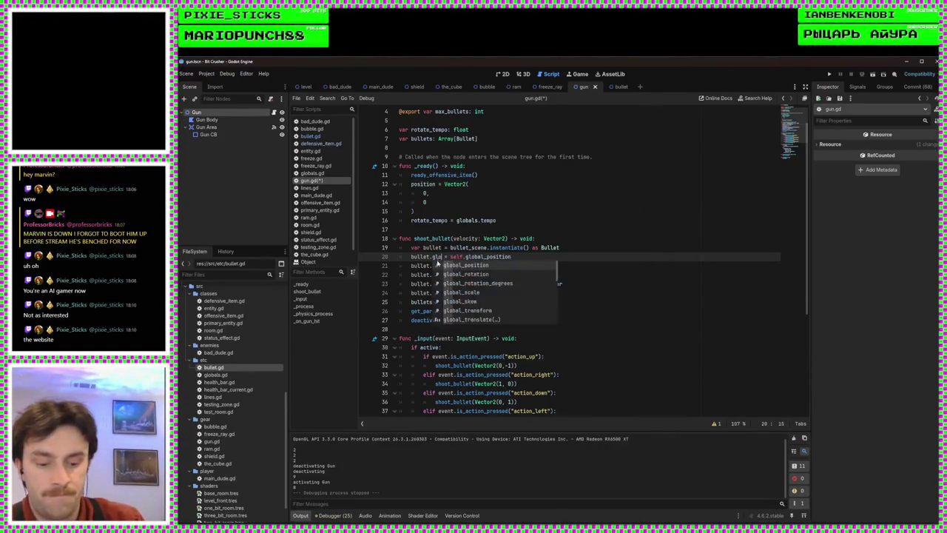
key("Return")
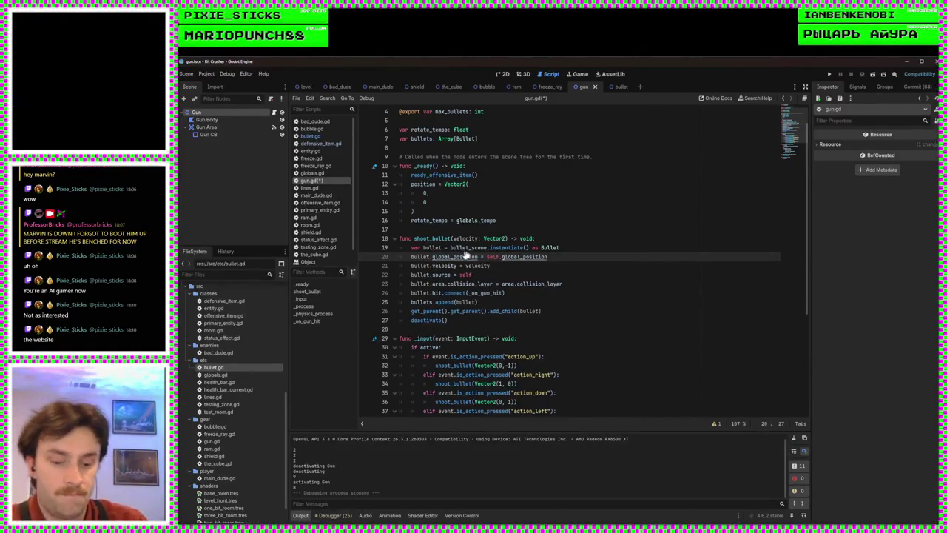
key("ctrl+s")
left_click(502, 256)
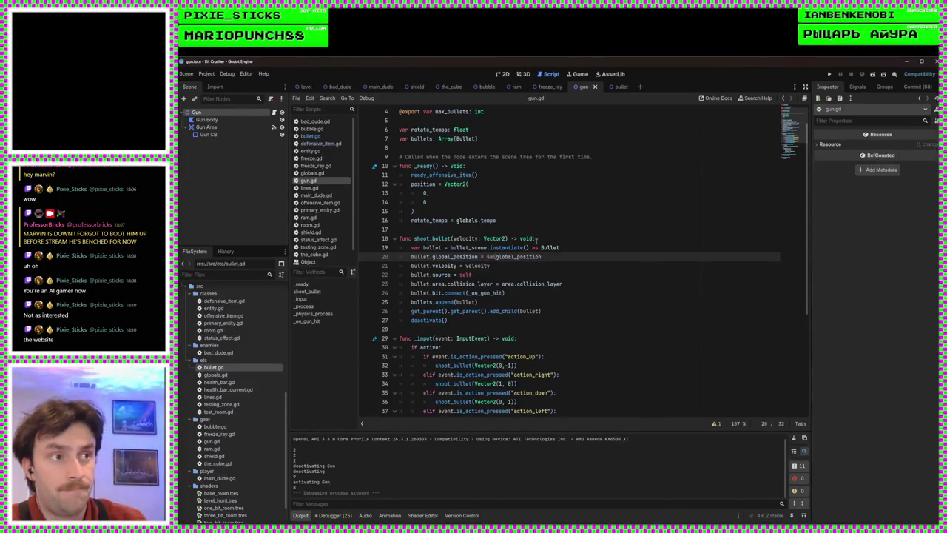
left_click(832, 76)
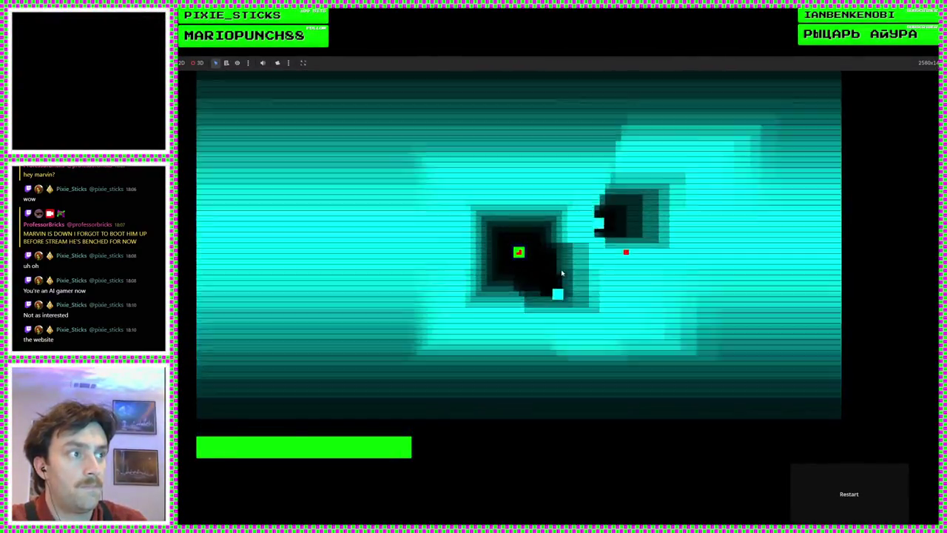
Move the player around the level with WASD, stop the game with F8, and relaunch it
key("a")
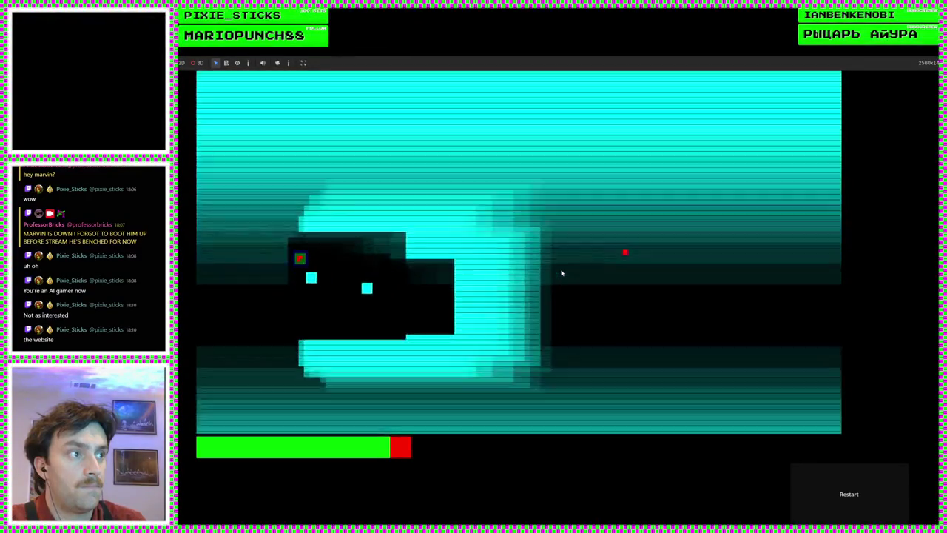
key("w")
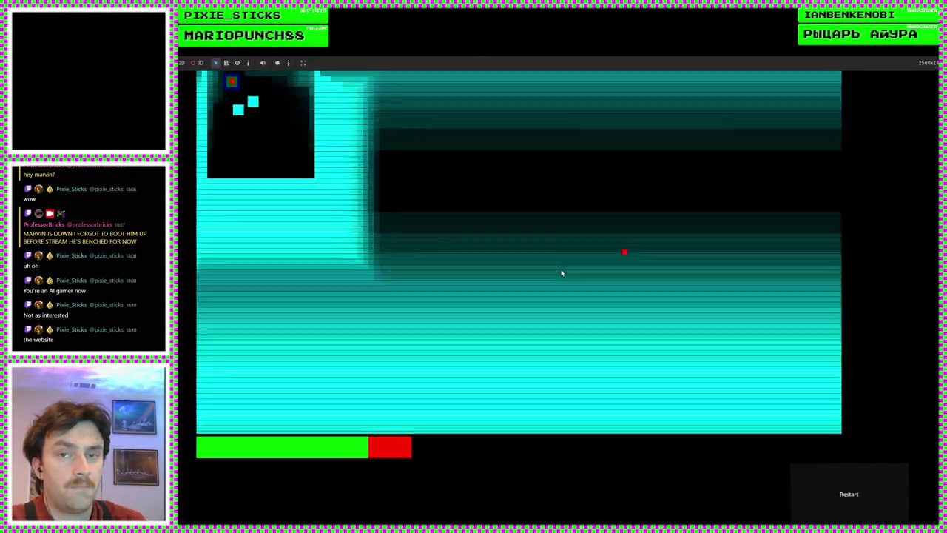
key("s")
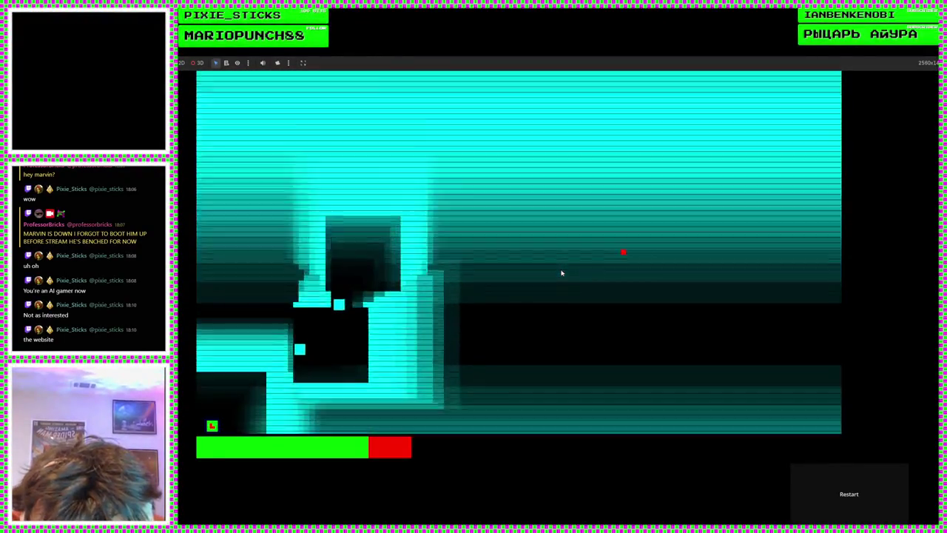
key("d")
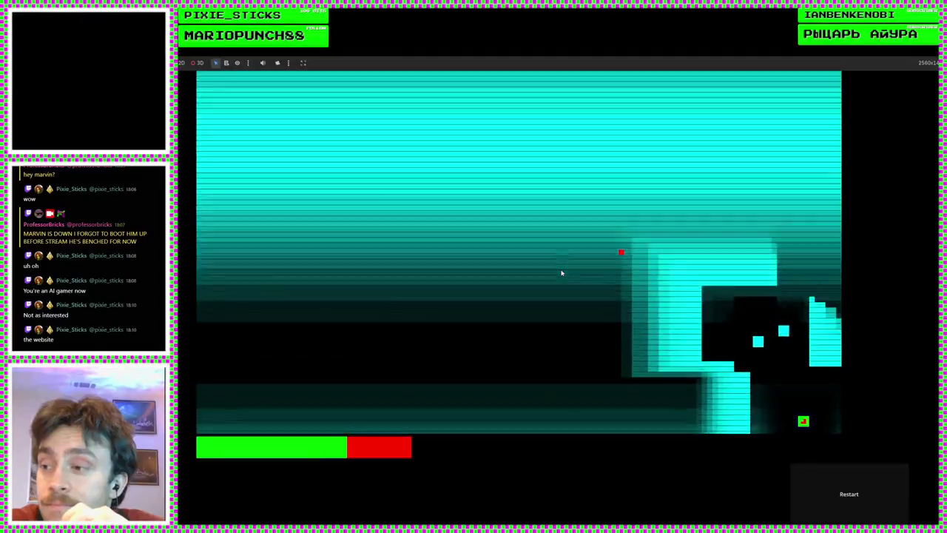
key("w")
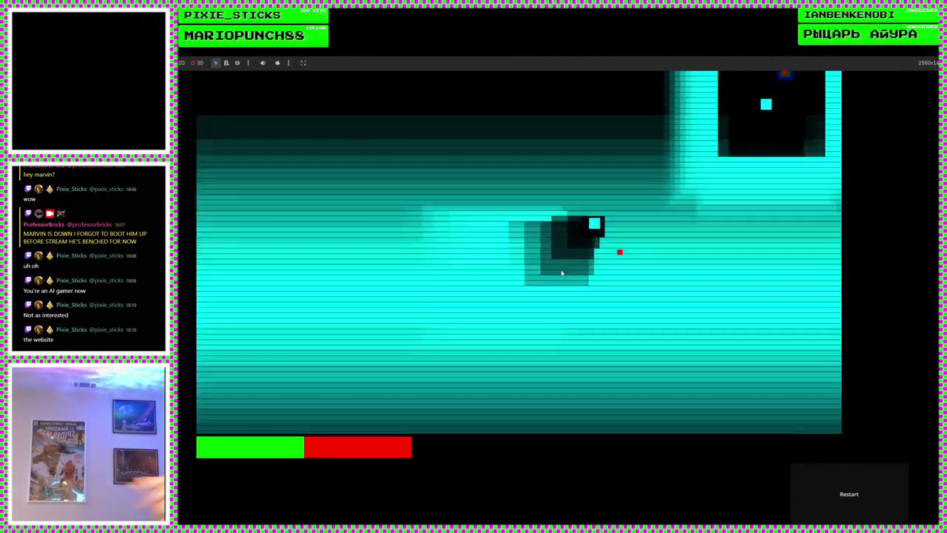
key("s")
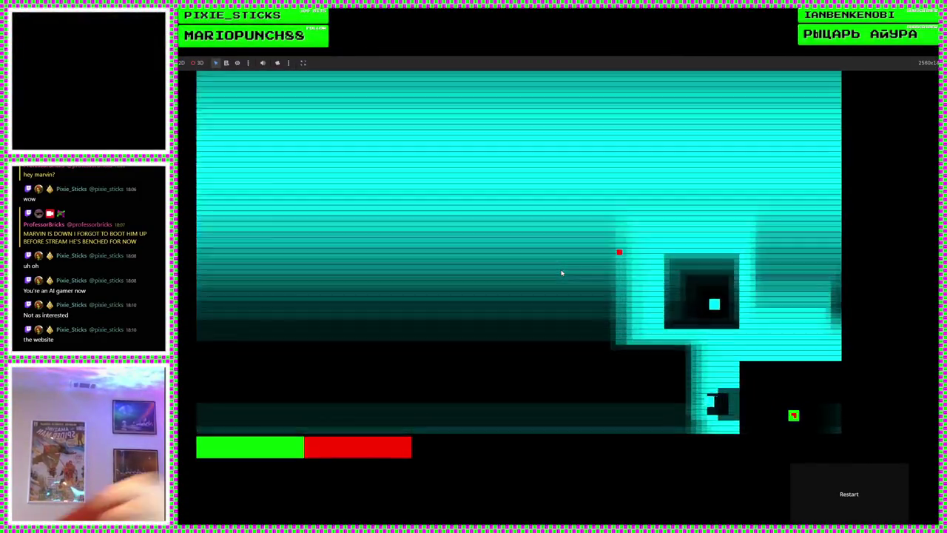
key("w")
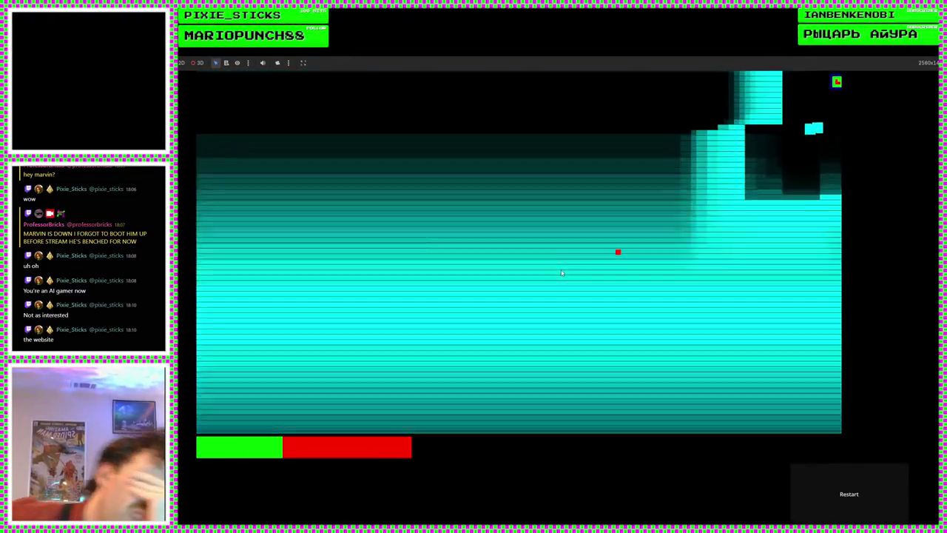
key("a")
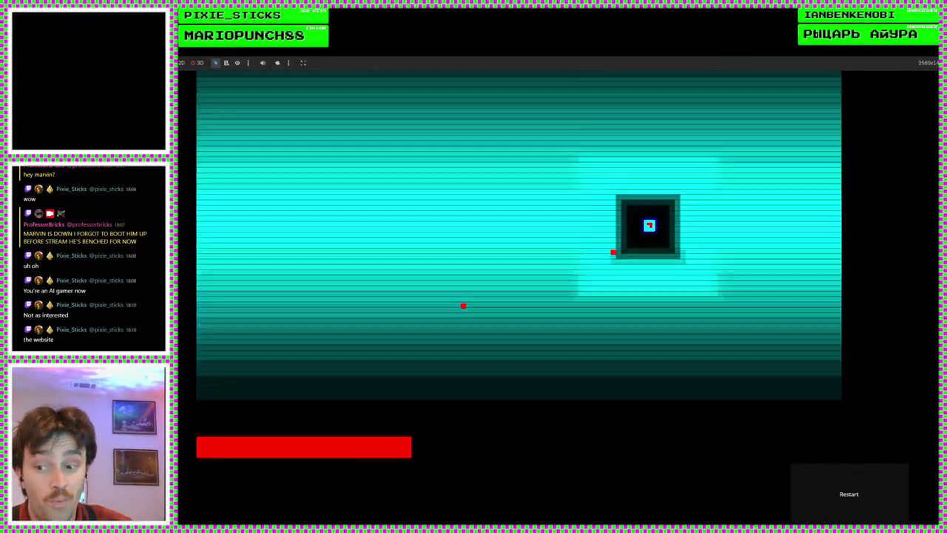
key("F8")
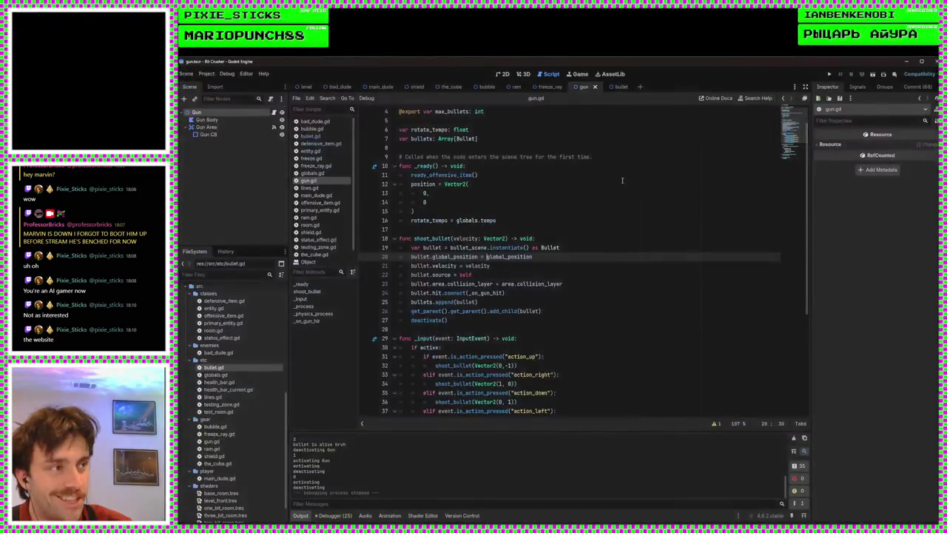
left_click(830, 75)
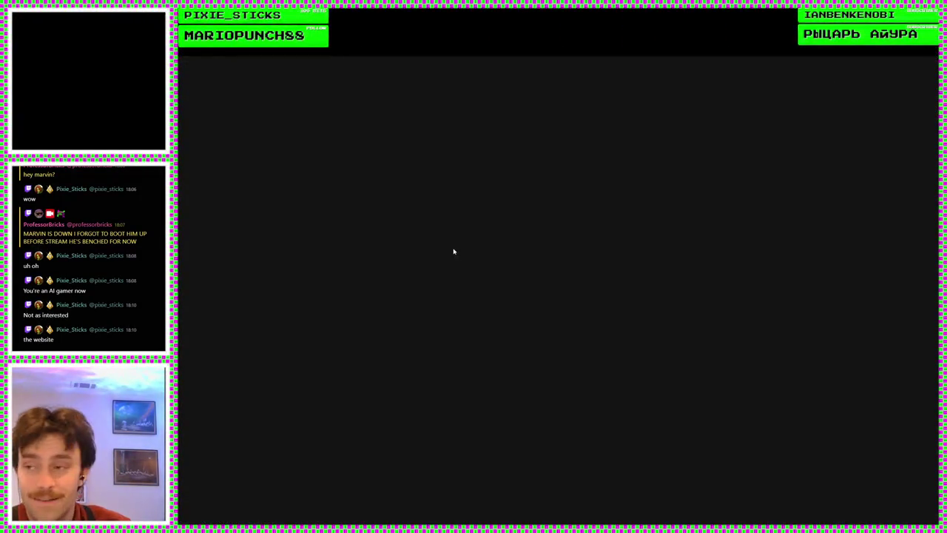
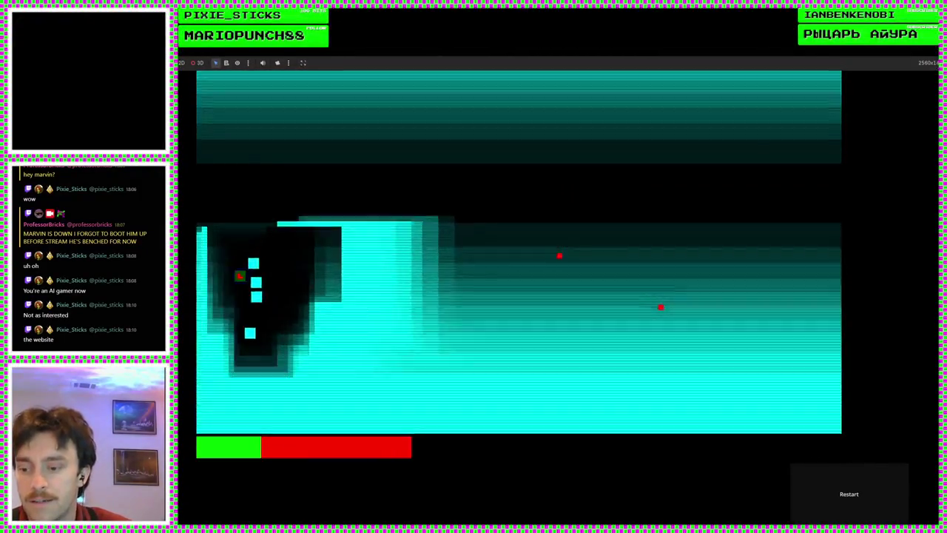
Stop the game and add print(area.collision_layer) as line 17 in gun.gd's _ready()
key("F8")
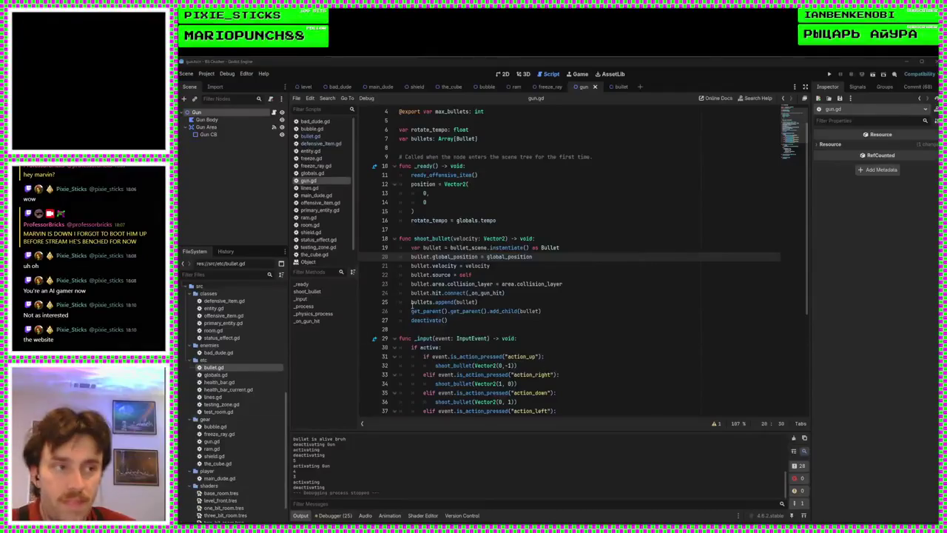
left_click(545, 193)
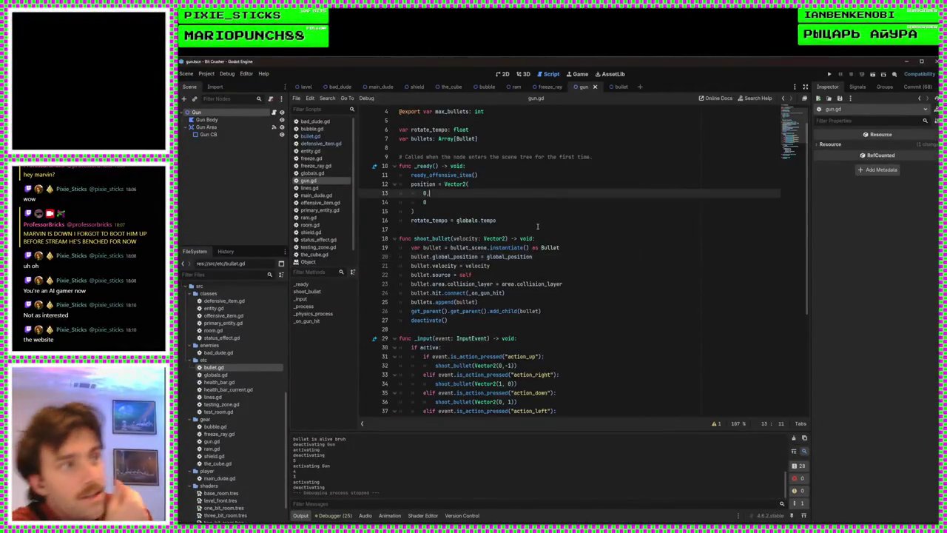
left_click(539, 218)
key("Return")
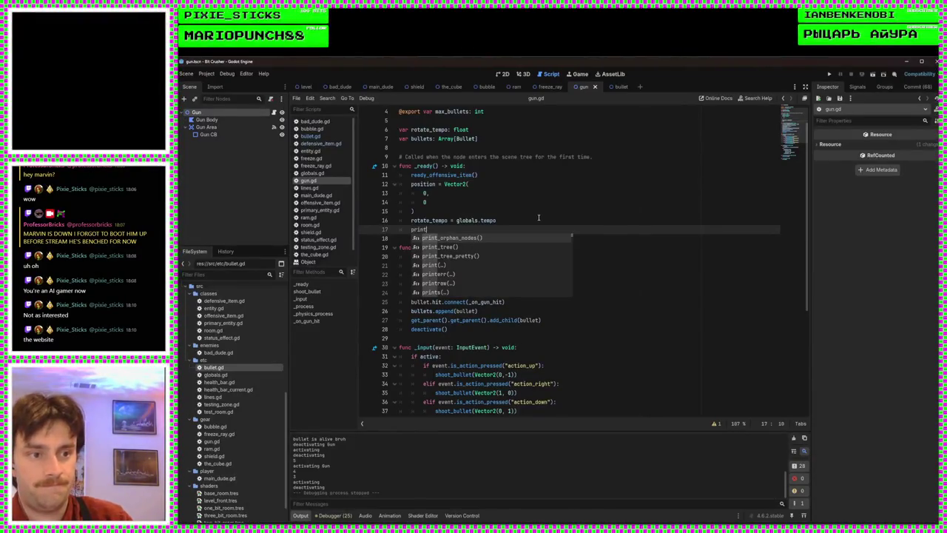
type("(rel")
key("Return")
Save and run the game, then close it and check the output showing layer 2
key("F5")
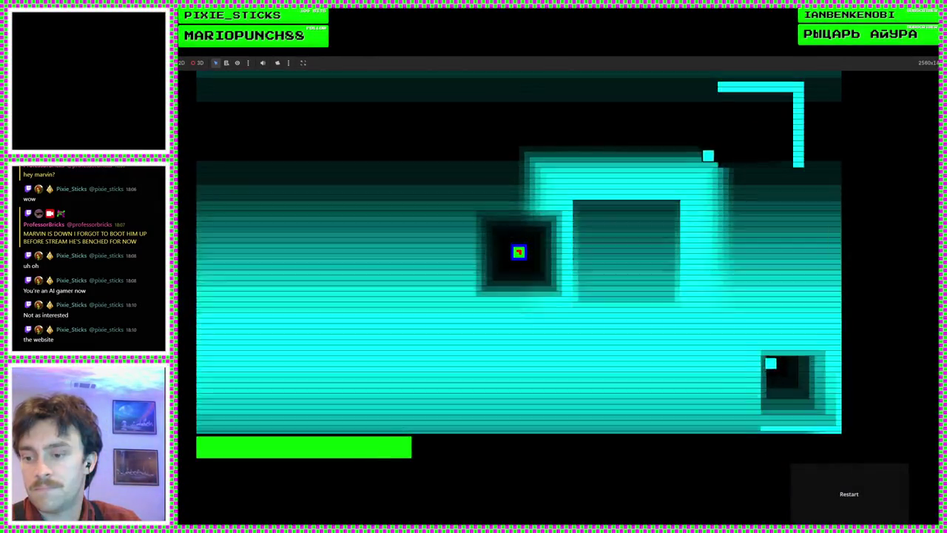
key("F8")
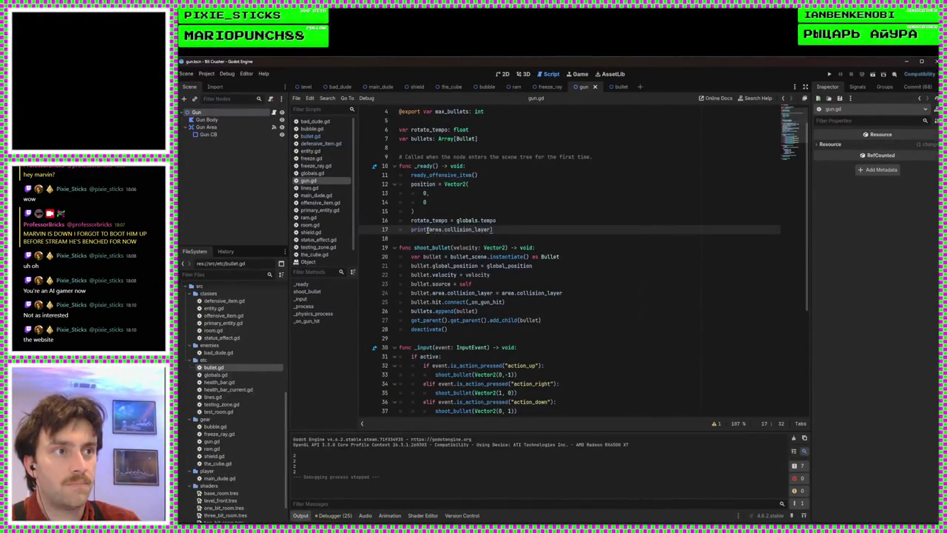
scroll(490, 378, "down", 6)
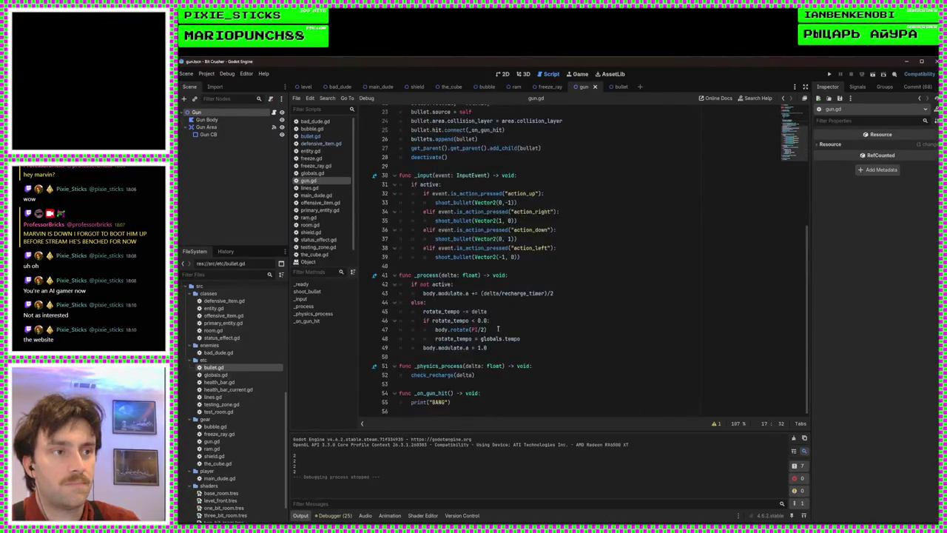
scroll(480, 376, "up", 7)
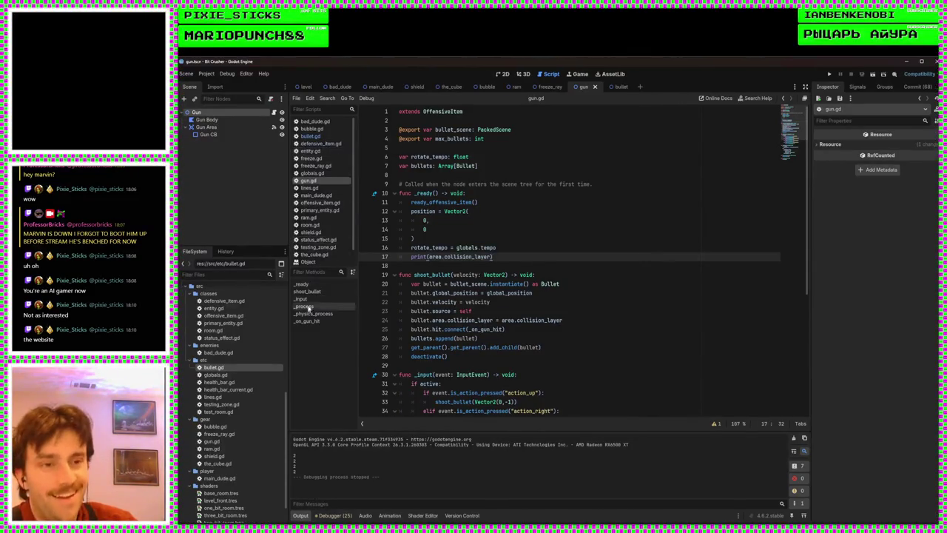
Read through the testing_zone.gd, status_effect.gd and room.gd scripts
left_click(331, 254)
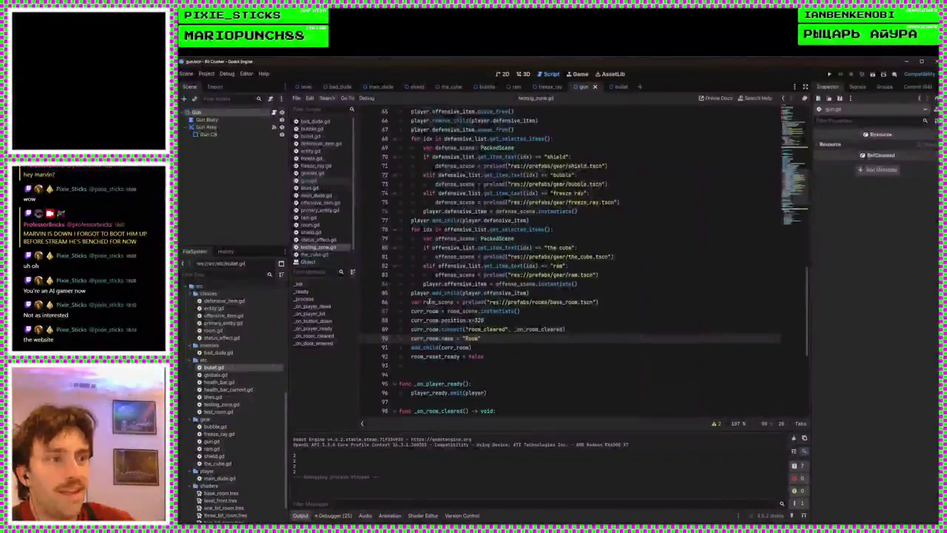
scroll(441, 325, "up", 9)
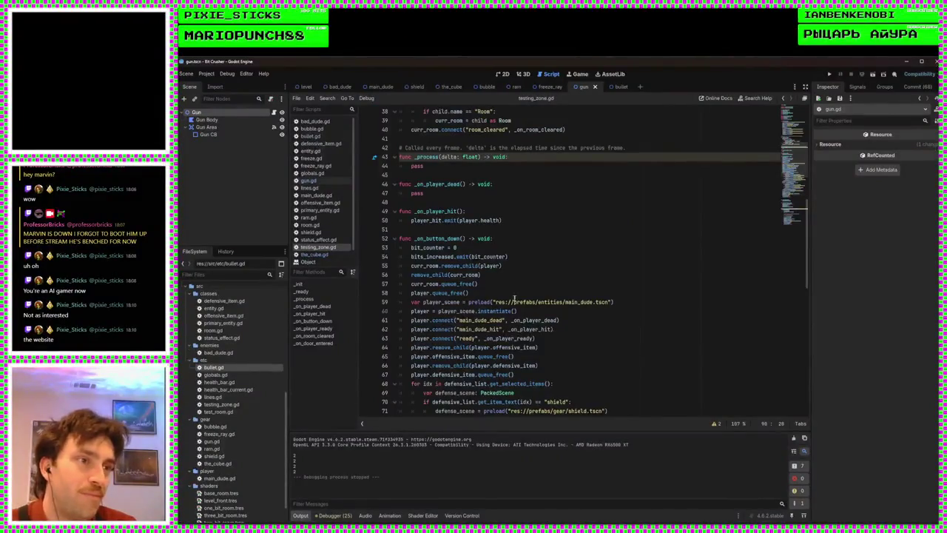
scroll(441, 326, "up", 11)
scroll(528, 294, "up", 1)
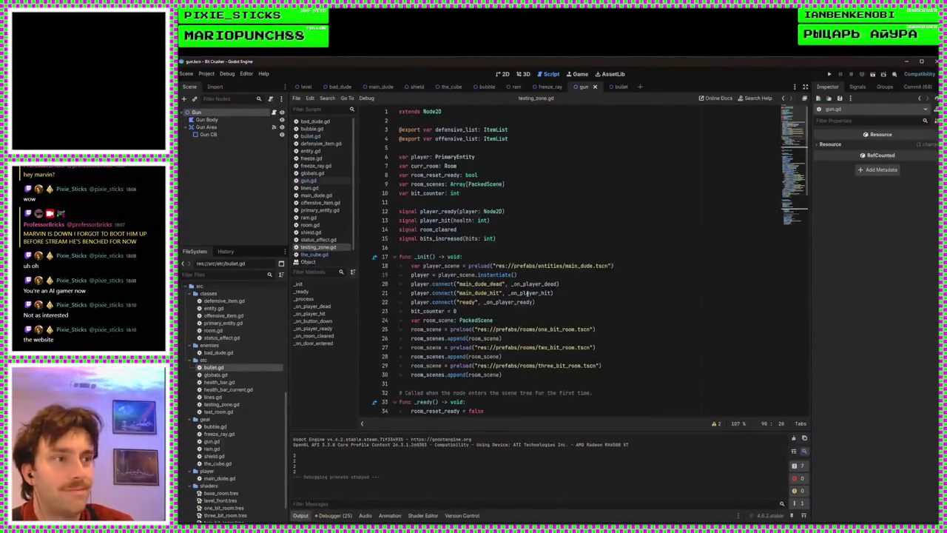
left_click(316, 239)
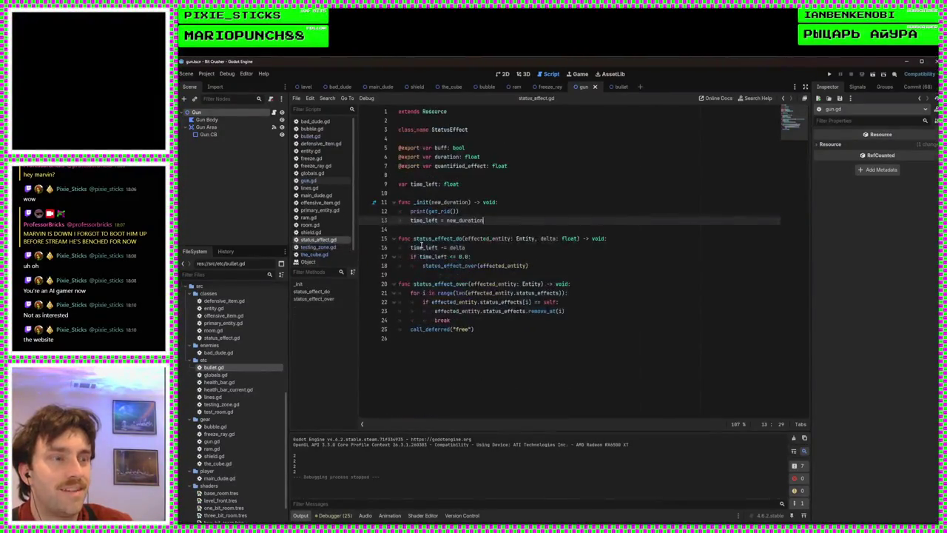
left_click(311, 225)
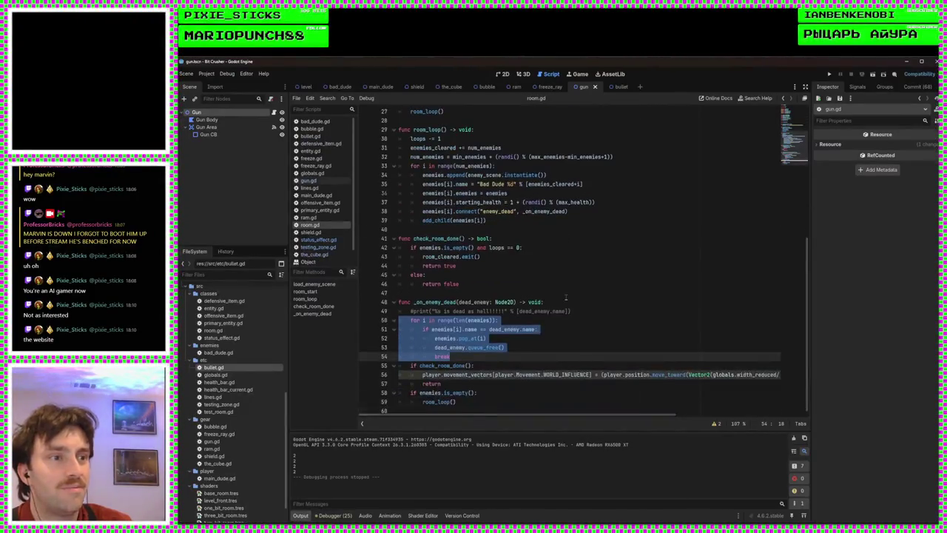
left_click(566, 296)
scroll(563, 303, "up", 2)
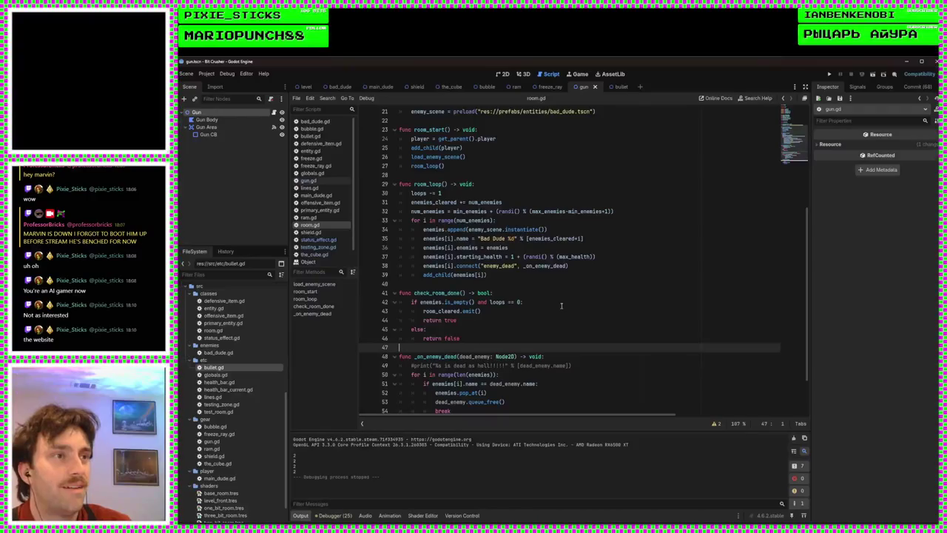
scroll(561, 306, "up", 2)
scroll(560, 310, "down", 3)
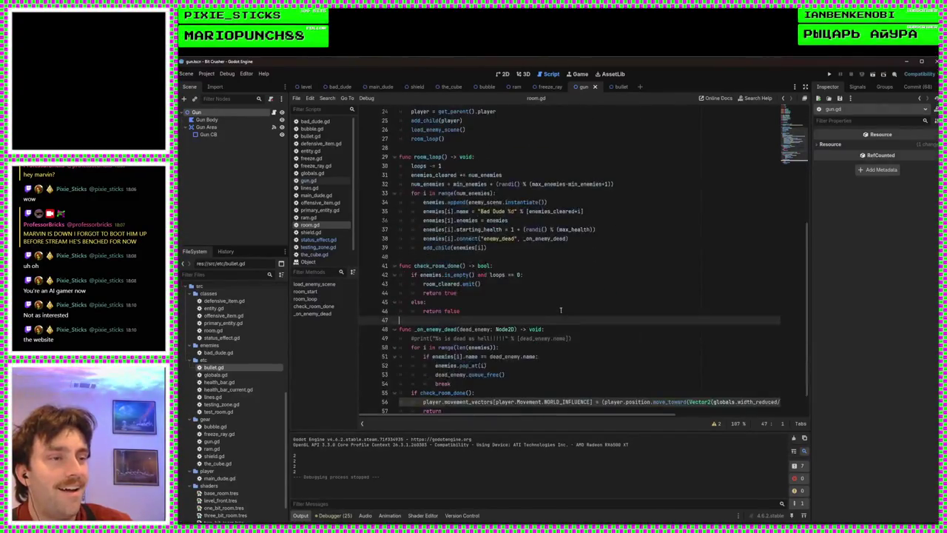
scroll(561, 310, "down", 1)
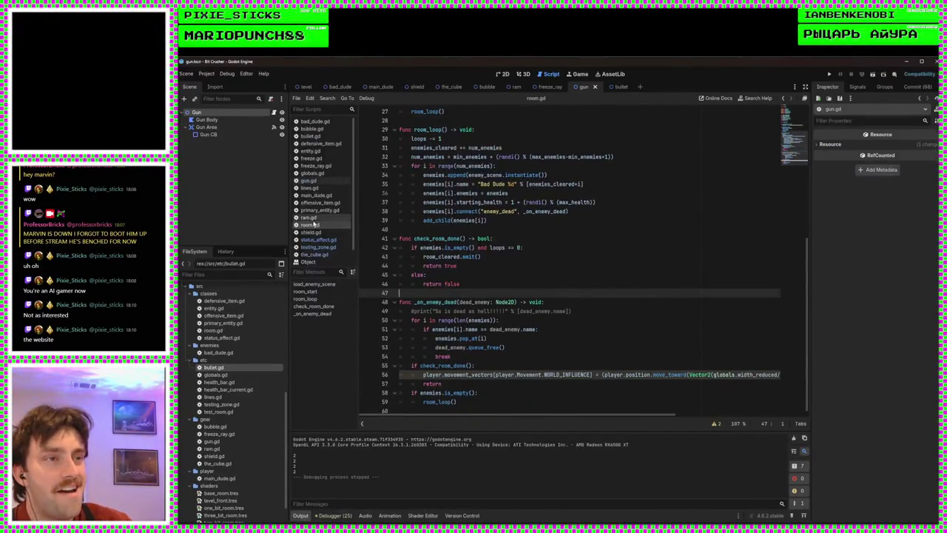
Go through ram.gd and primary_entity.gd to offensive_item.gd and review its exported variables
left_click(310, 217)
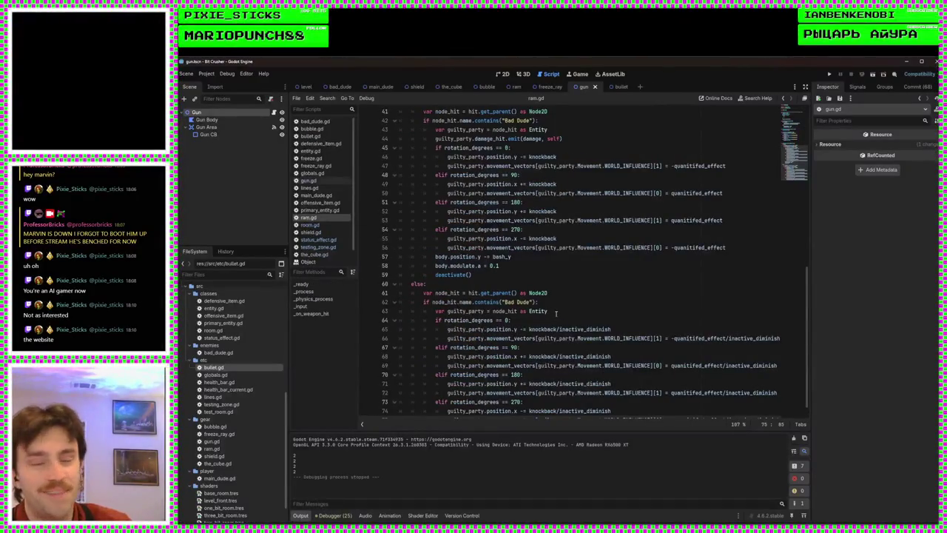
left_click(333, 210)
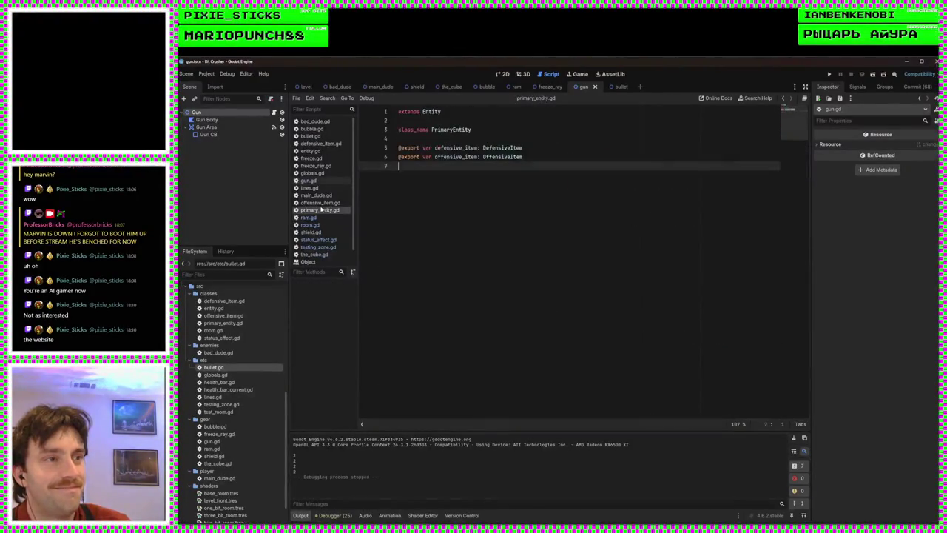
left_click(329, 204)
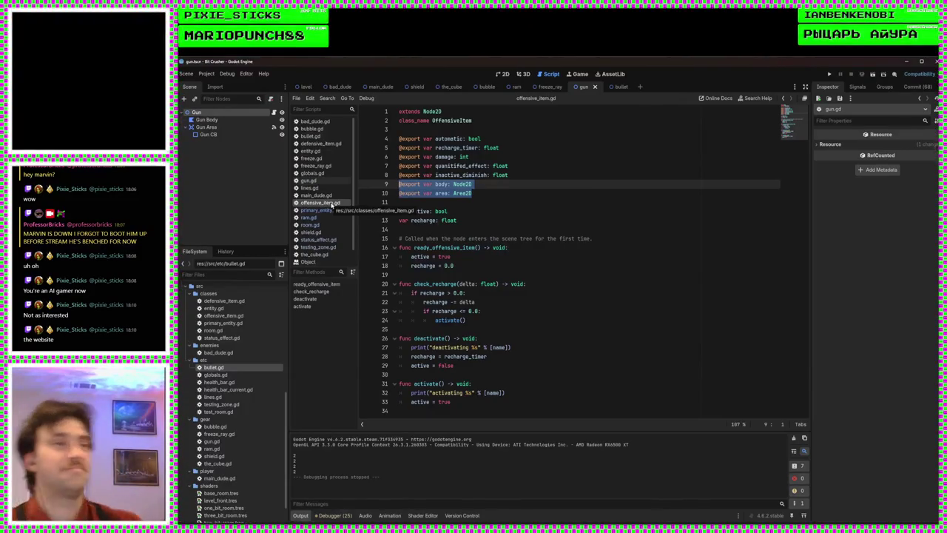
left_click(473, 205)
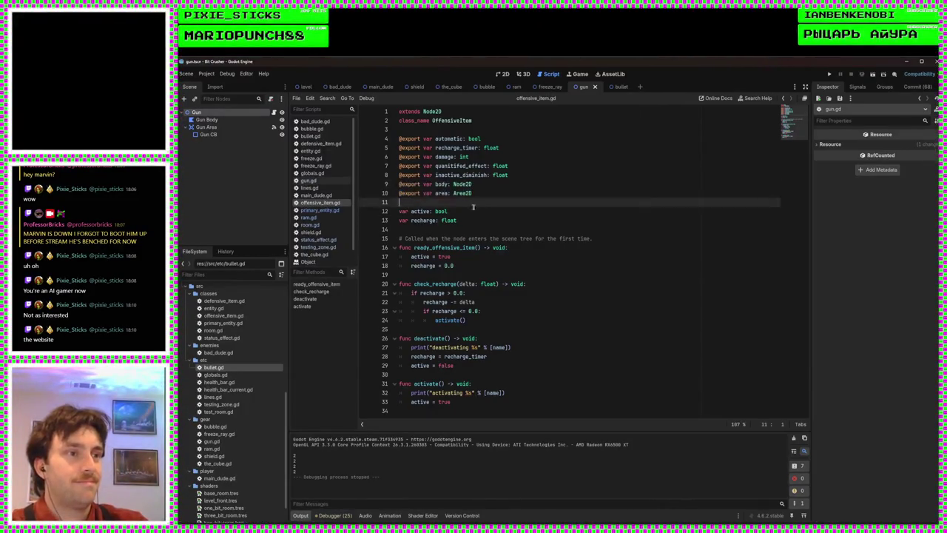
Look through the main_dude.gd, lines.gd, gun.gd and globals.gd scripts
left_click(316, 196)
scroll(525, 275, "down", 5)
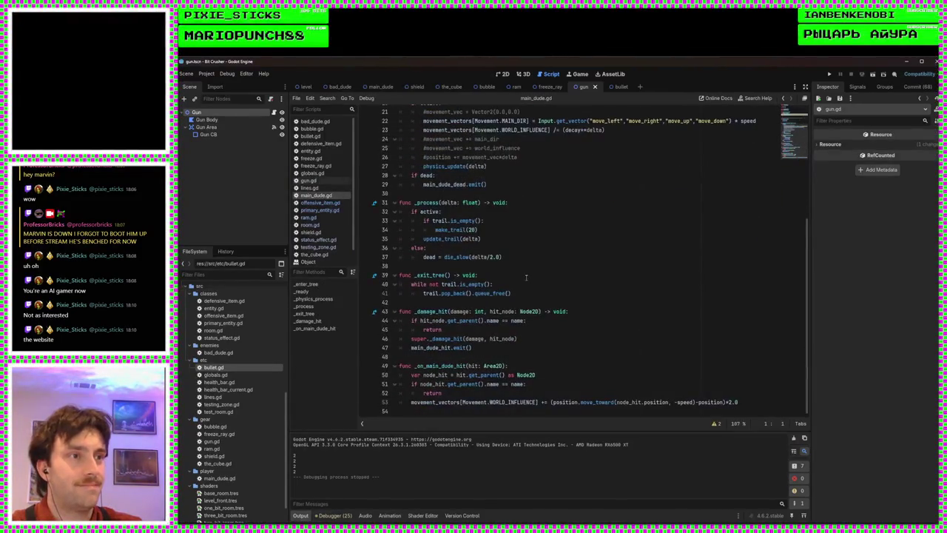
scroll(524, 274, "up", 5)
left_click(310, 188)
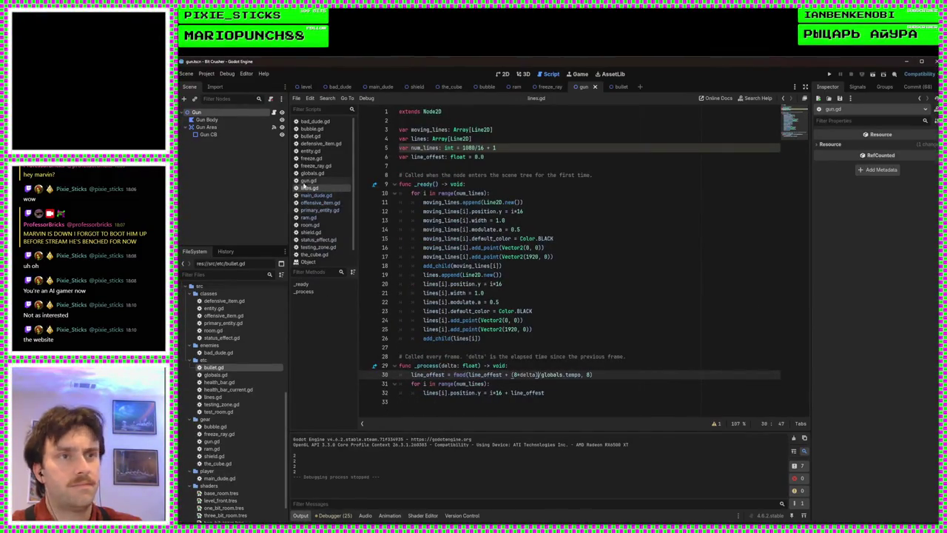
left_click(310, 181)
scroll(510, 229, "down", 7)
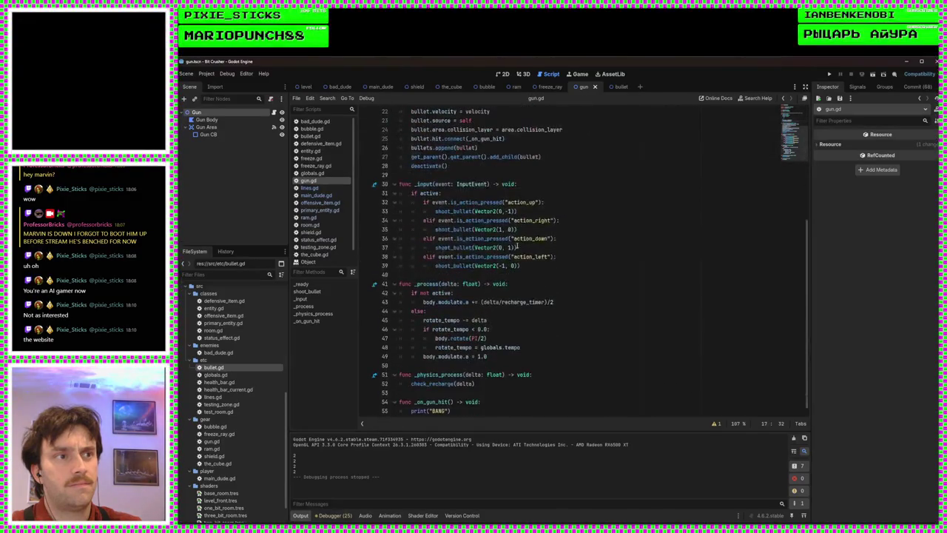
left_click(311, 174)
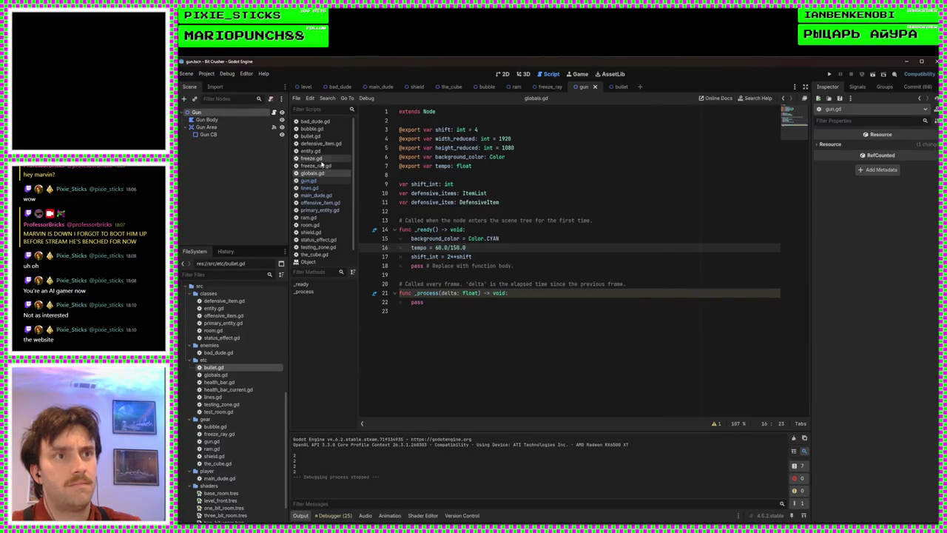
Delete the debug print statement on line 19 of freeze_ray.gd
left_click(315, 166)
scroll(472, 245, "down", 5)
left_click(474, 252)
scroll(474, 254, "down", 3)
scroll(474, 253, "up", 5)
left_click_drag(505, 279, 507, 271)
key("BackSpace")
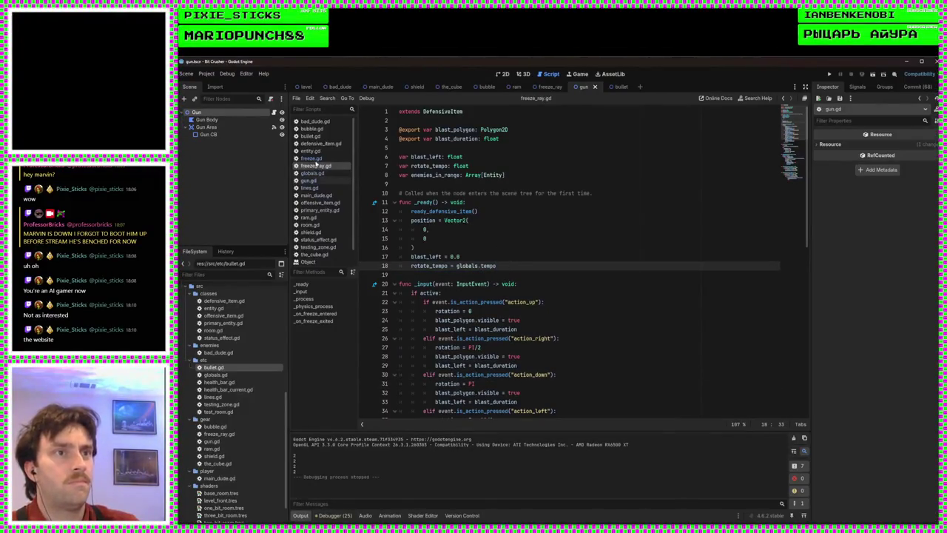
Remove entity.gd's print(health) and print(len(Movement)) debug lines, save all, and run the project
left_click(318, 158)
left_click(311, 151)
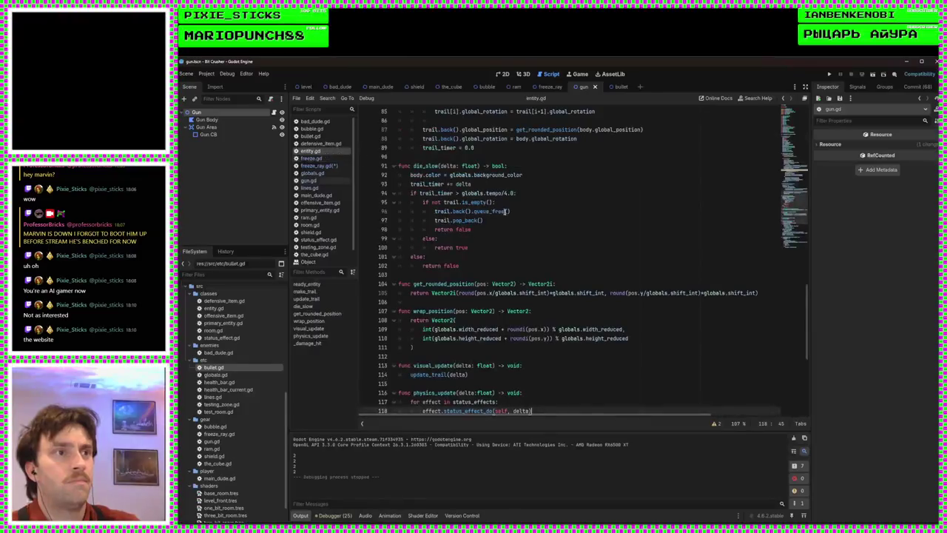
scroll(506, 213, "down", 8)
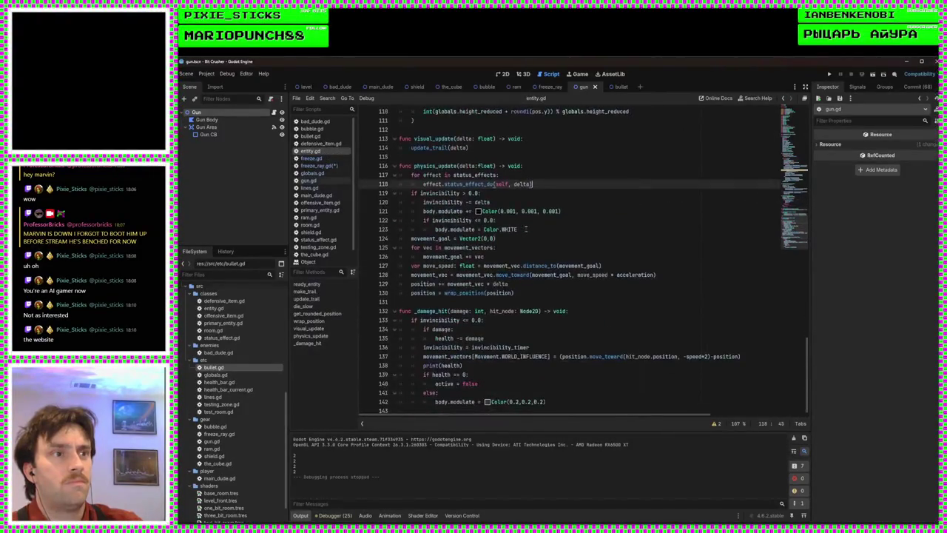
left_click_drag(532, 366, 361, 368)
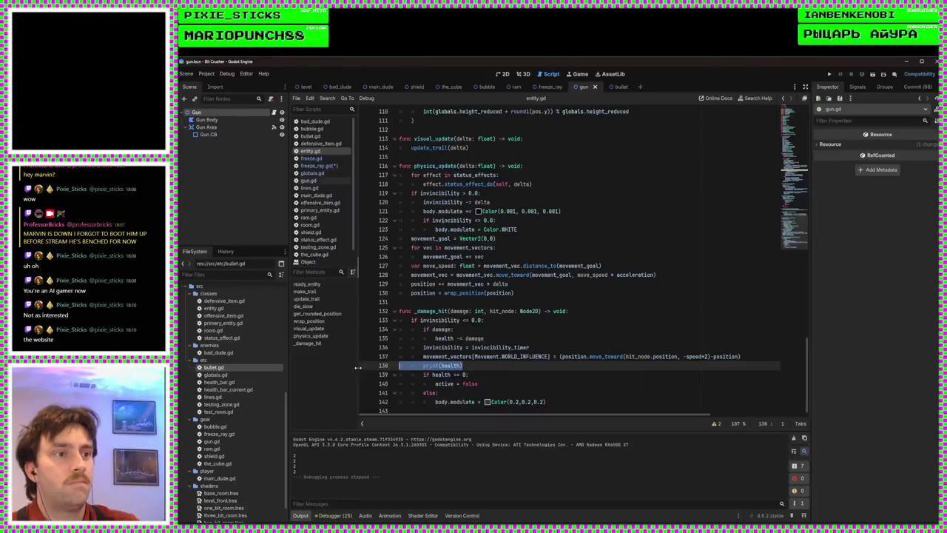
key("BackSpace")
key("BackSpace")
scroll(446, 350, "up", 20)
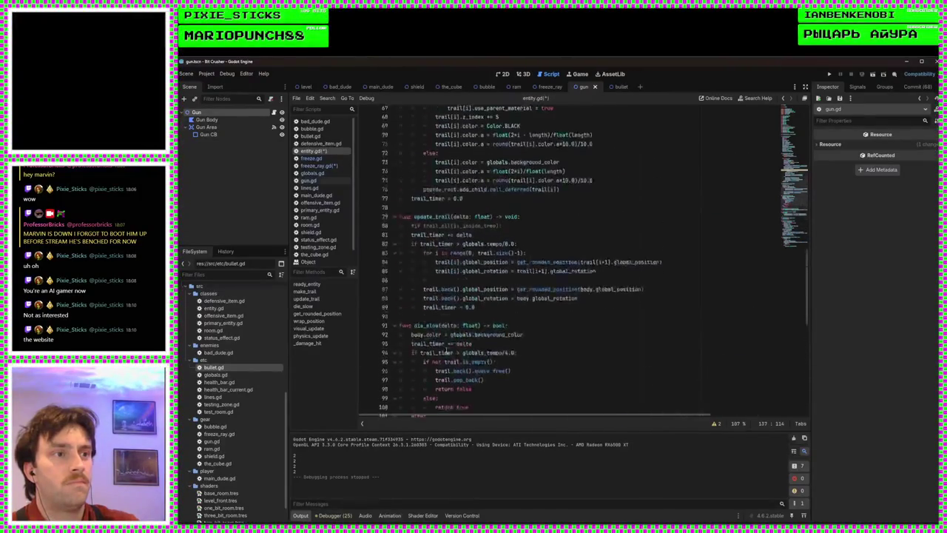
scroll(447, 351, "up", 5)
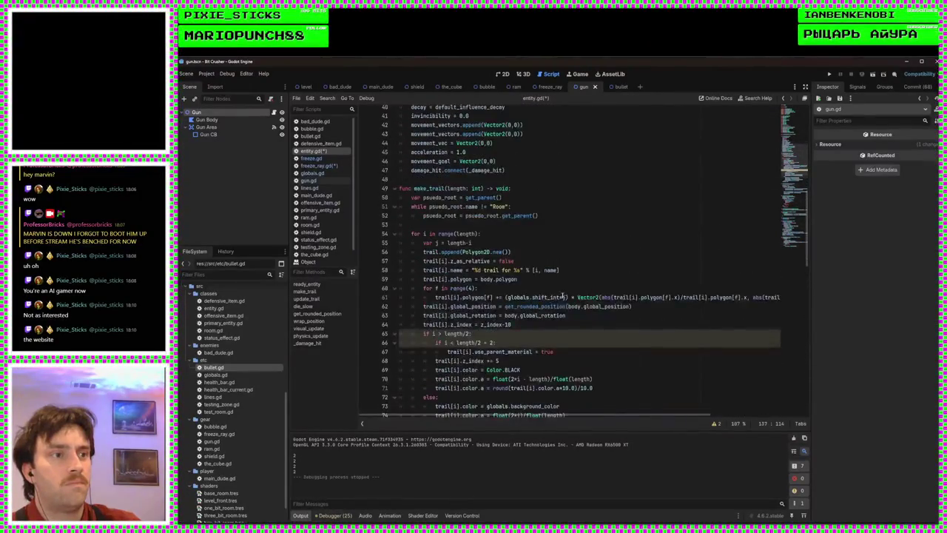
scroll(565, 294, "up", 10)
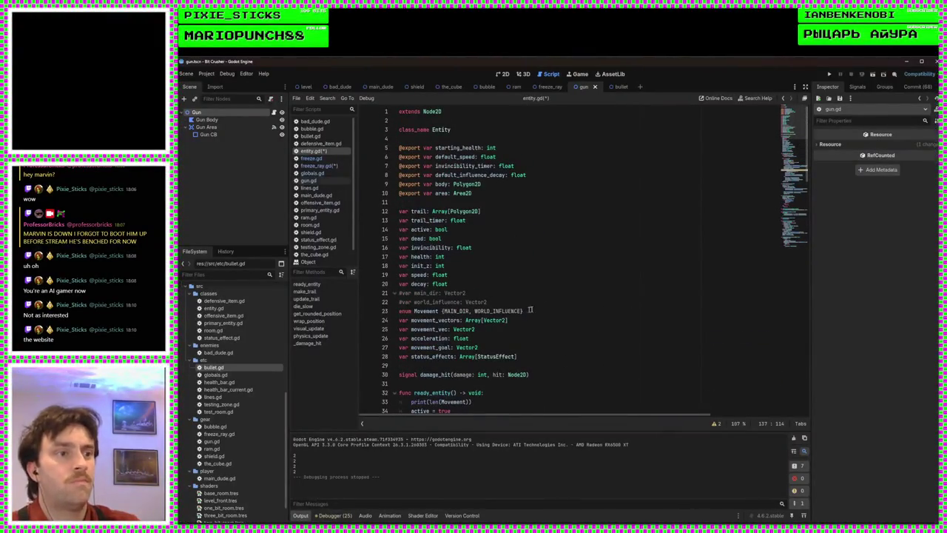
left_click(515, 402)
key("ctrl+shift+k")
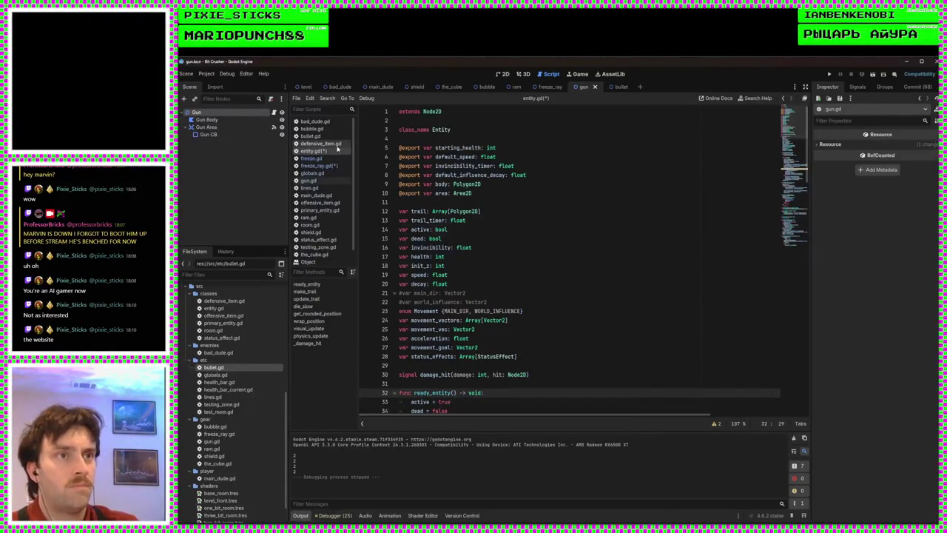
key("ctrl+s")
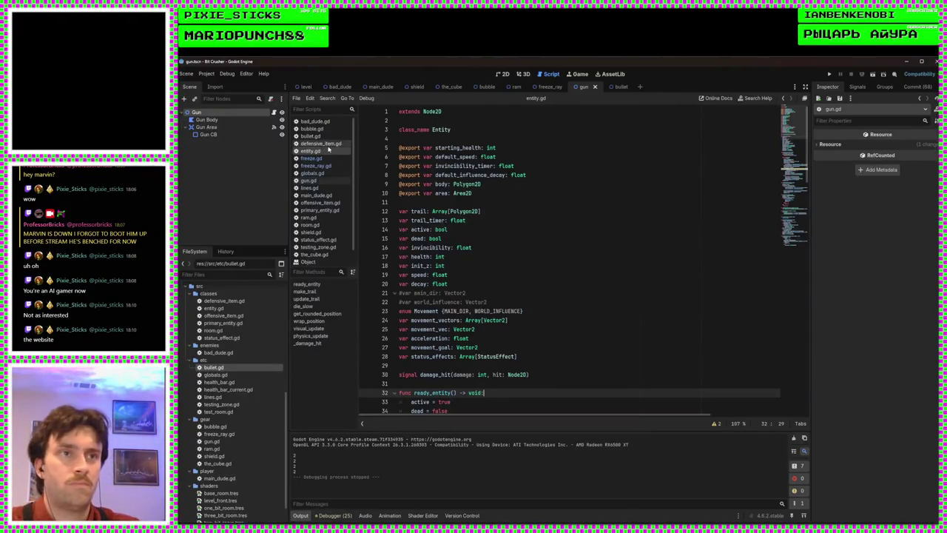
left_click(830, 74)
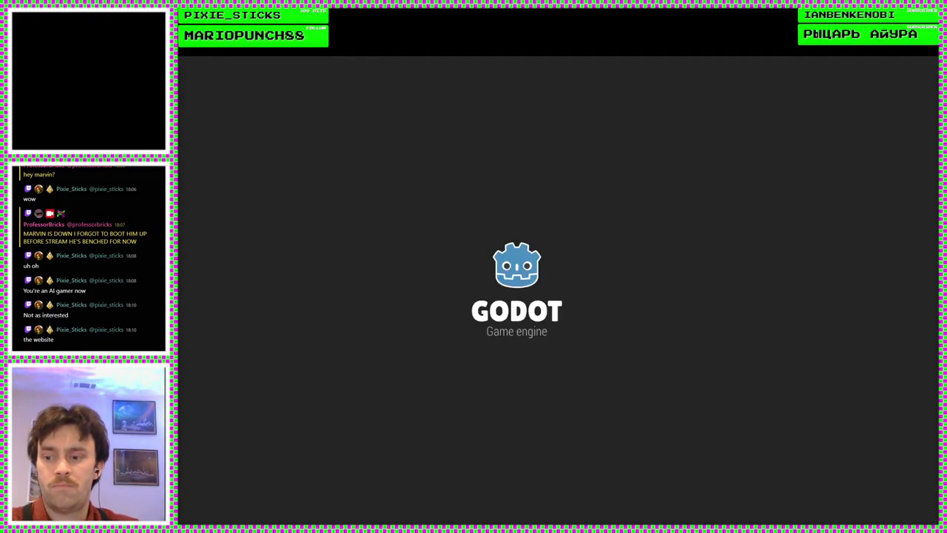
Stop the test run and switch to the gun.gd script
key("Escape")
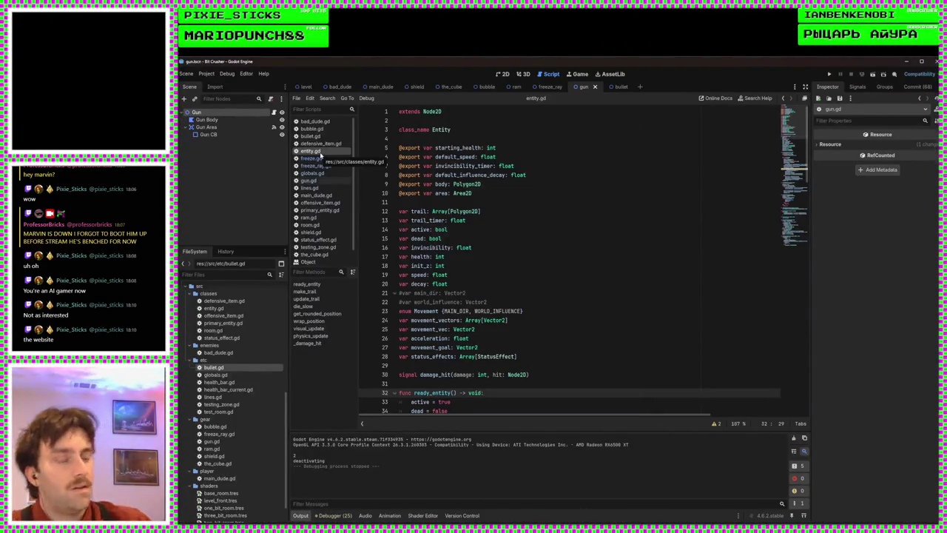
left_click(308, 180)
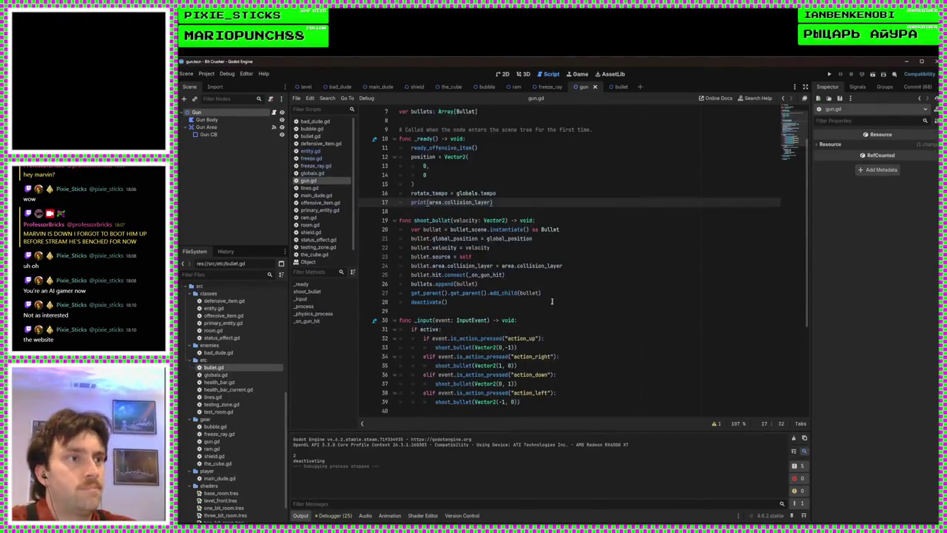
Add print("Offensive item collision layer:") under line 16 of gun.gd and test-run the game
left_click(503, 197)
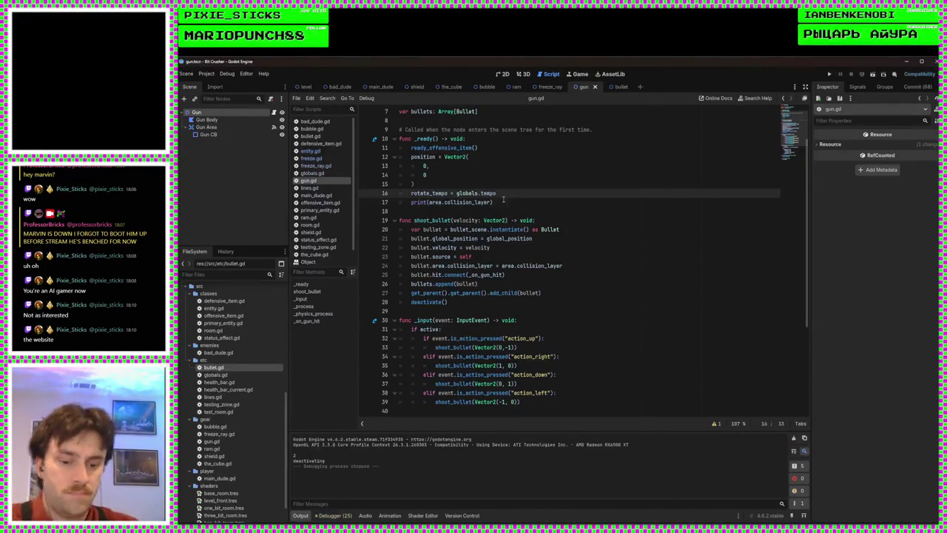
key("Return")
type("p")
key("BackSpace")
type("p")
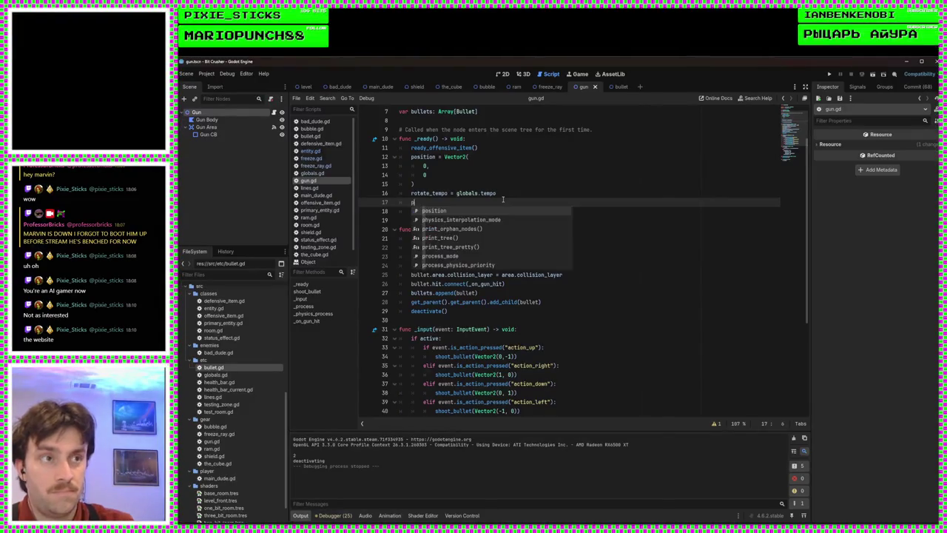
type("rint(\"")
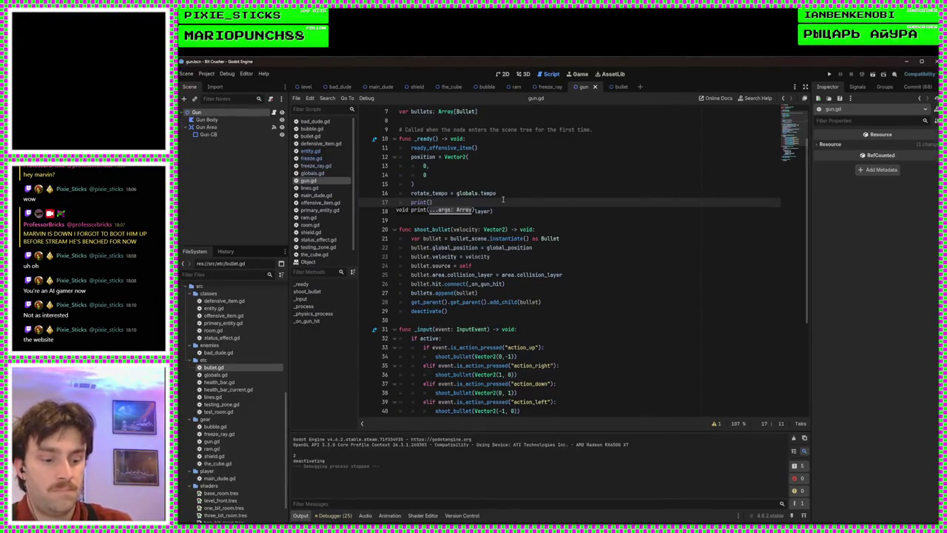
type("Offensive it")
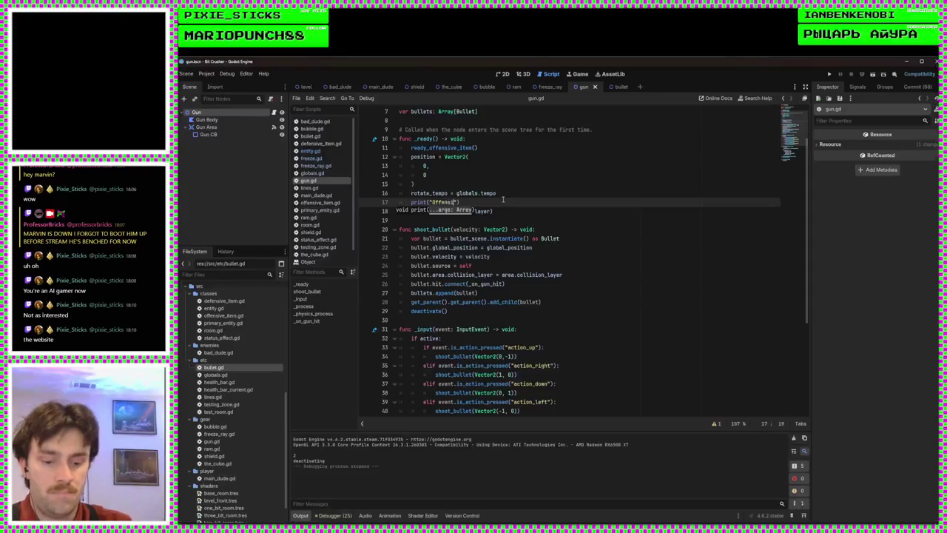
type("em collision l")
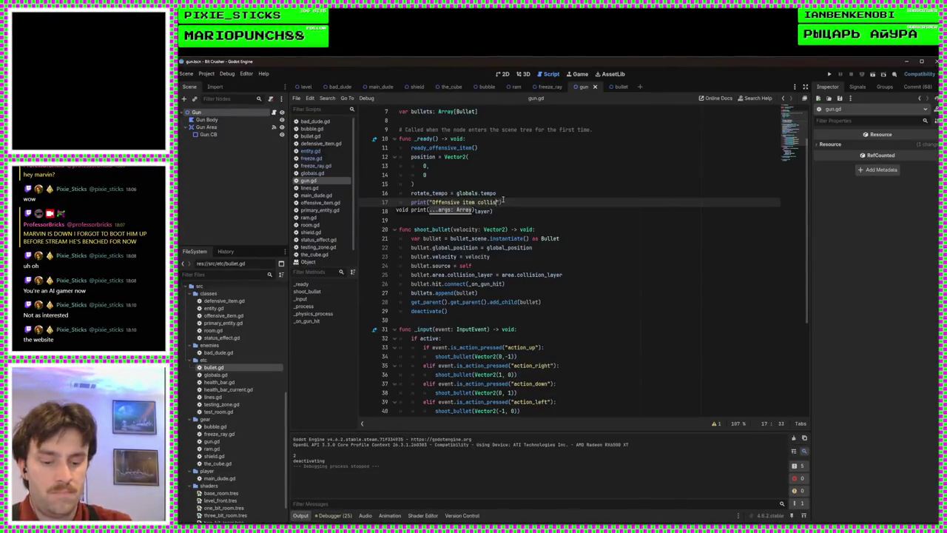
type("ayer:")
key("F5")
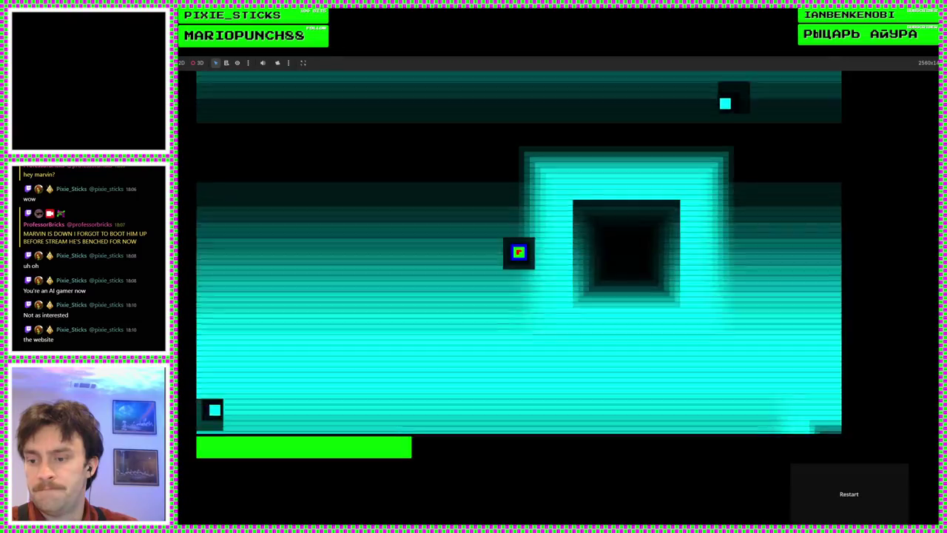
key("F8")
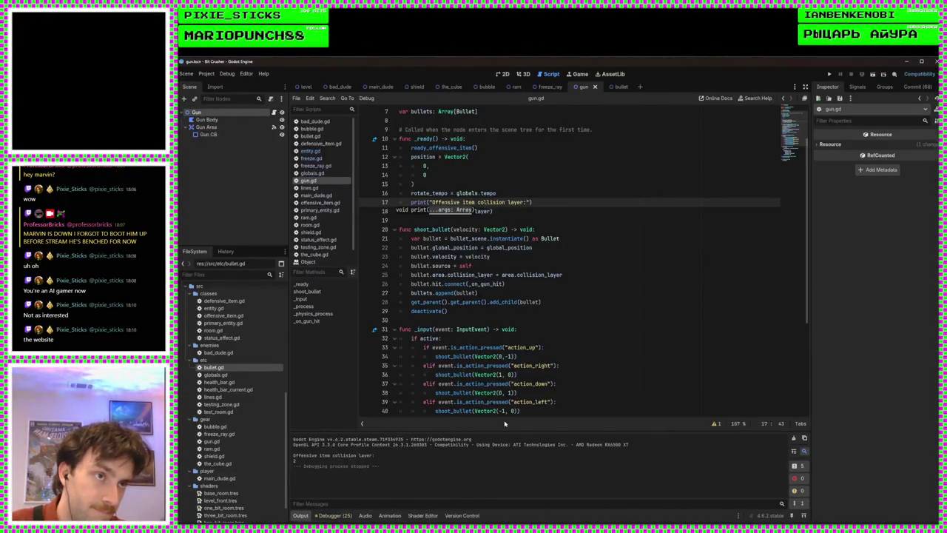
key("Down")
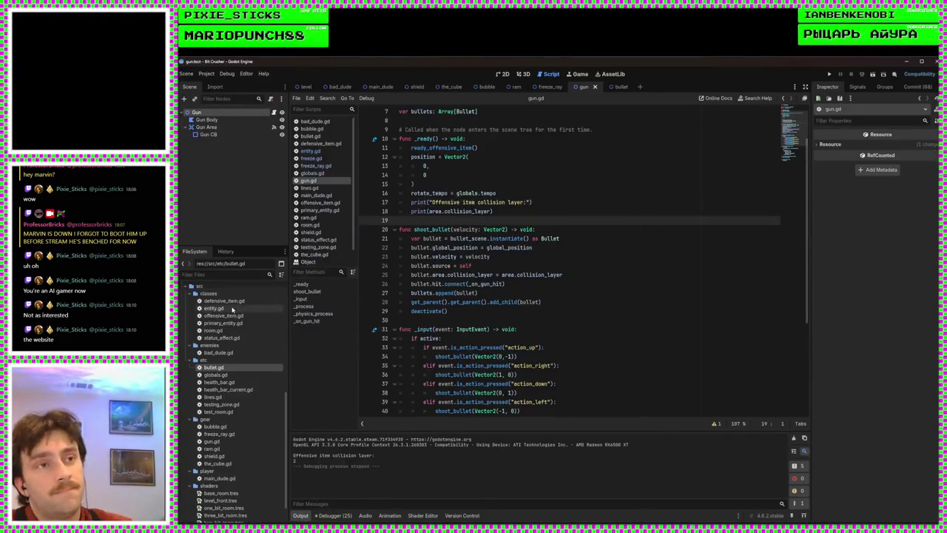
Inspect the Gun node, then confirm Gun Area has collision layer 2 enabled in the Inspector
left_click(197, 113)
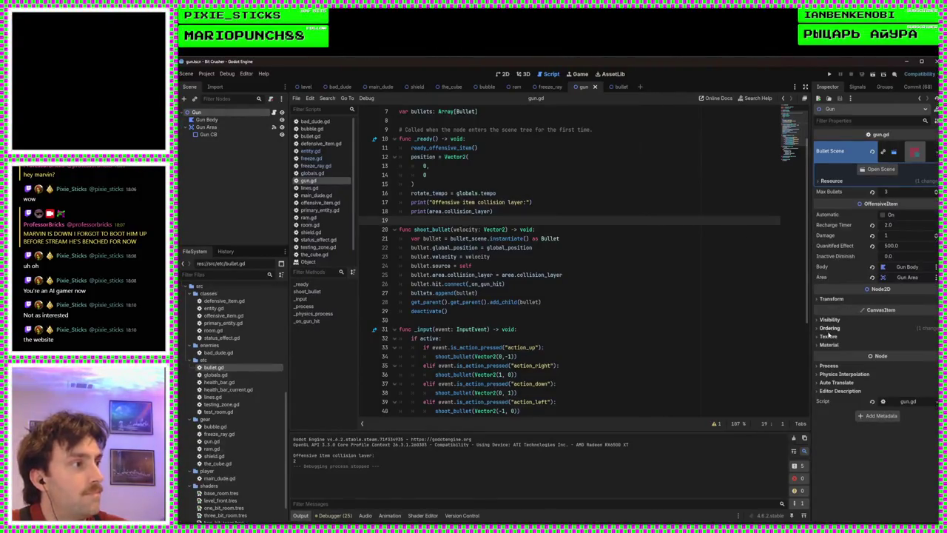
left_click(208, 127)
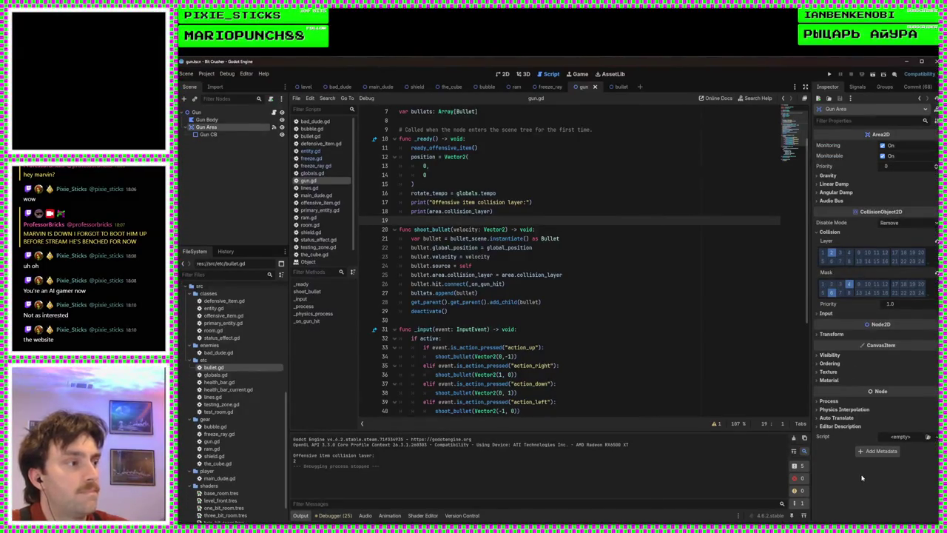
left_click(557, 209)
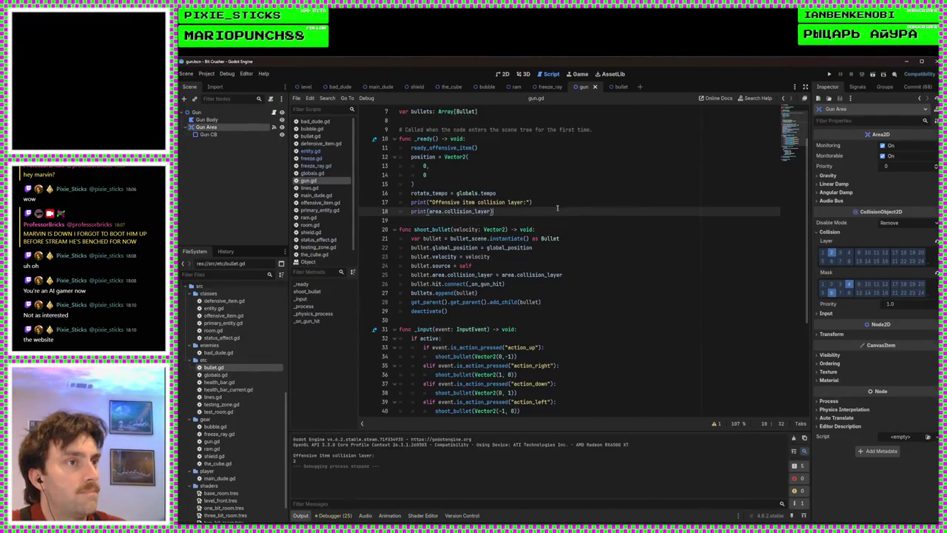
Duplicate shoot_bullet's collision_layer line and change the copy to assign collision_mask
left_click(555, 258)
left_click(566, 278)
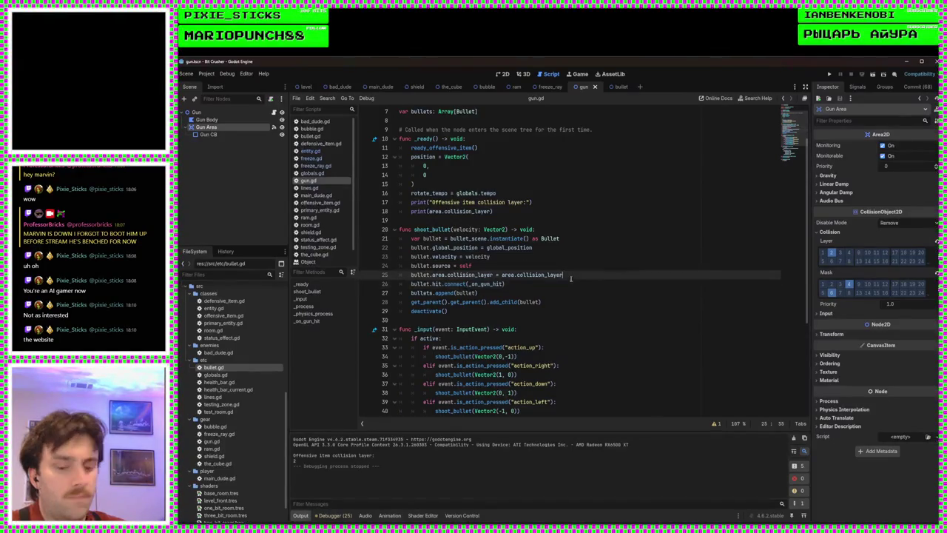
key("ctrl+shift+d")
type("collision_ma")
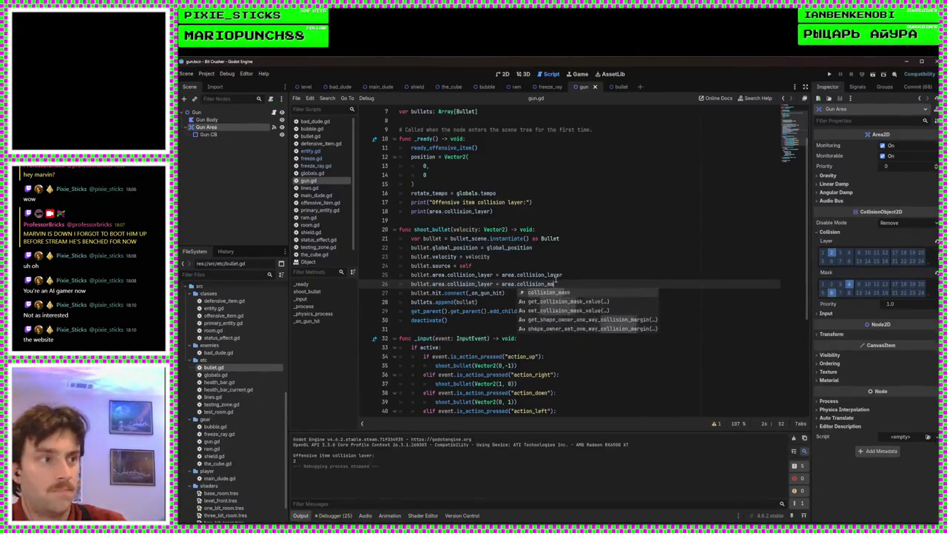
key("Return")
left_click_drag(561, 289, 516, 286)
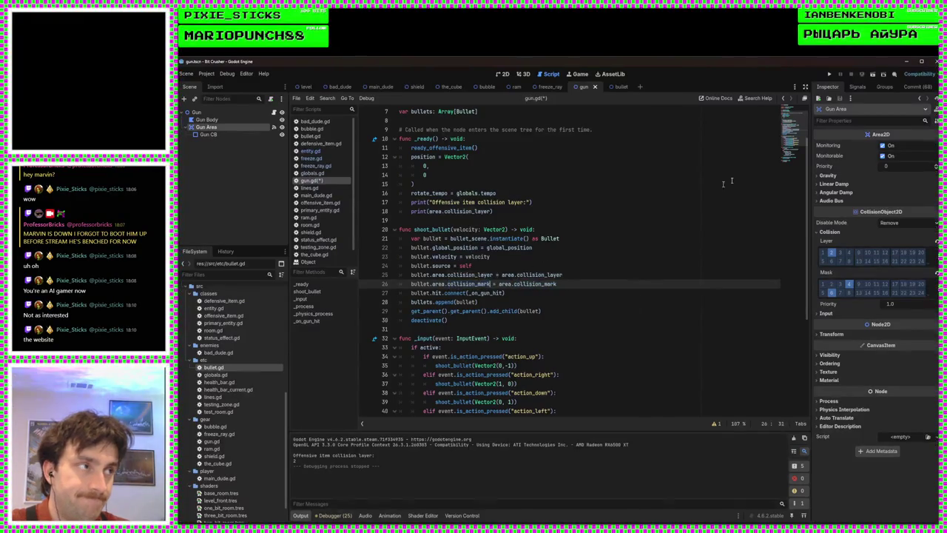
Test-run, correct the collision_mark typo to collision_mask, and run the game again
left_click(829, 74)
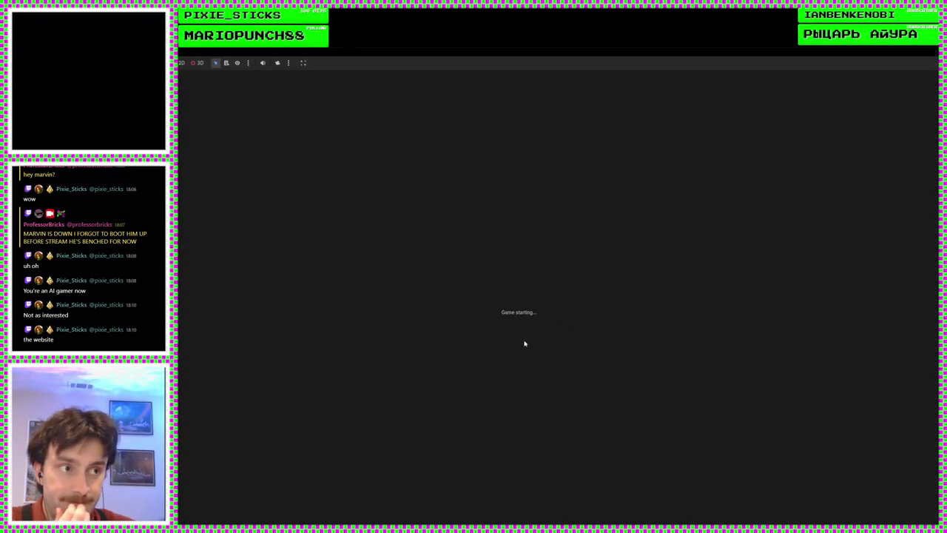
key("Left")
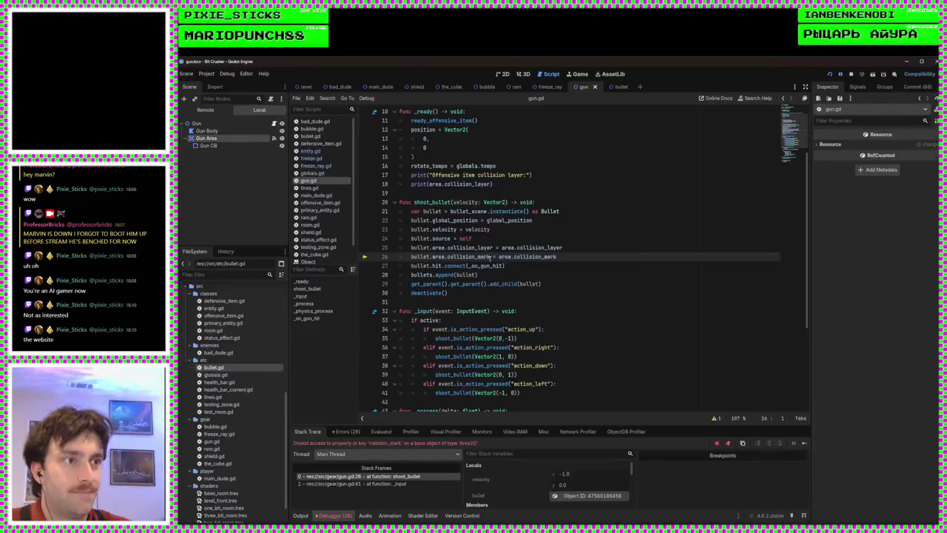
key("BackSpace")
type("s")
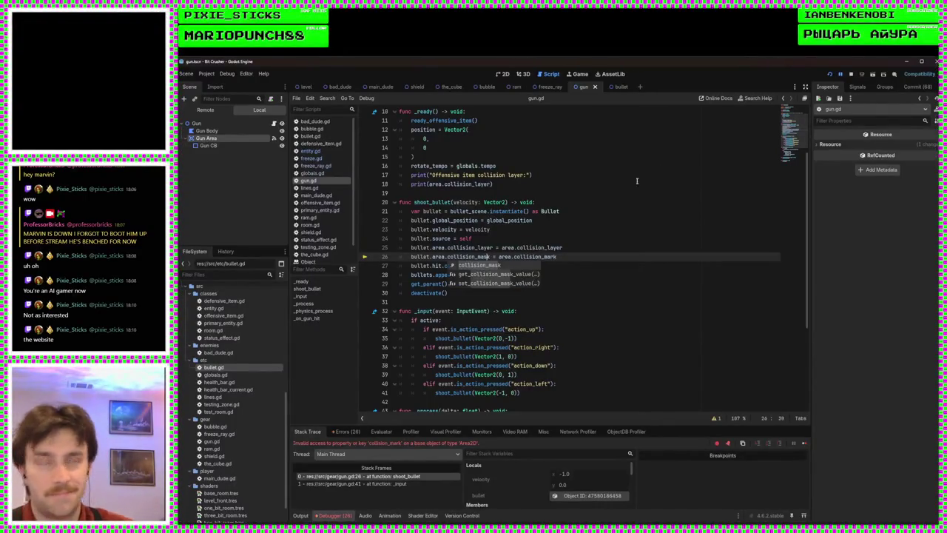
left_click(830, 74)
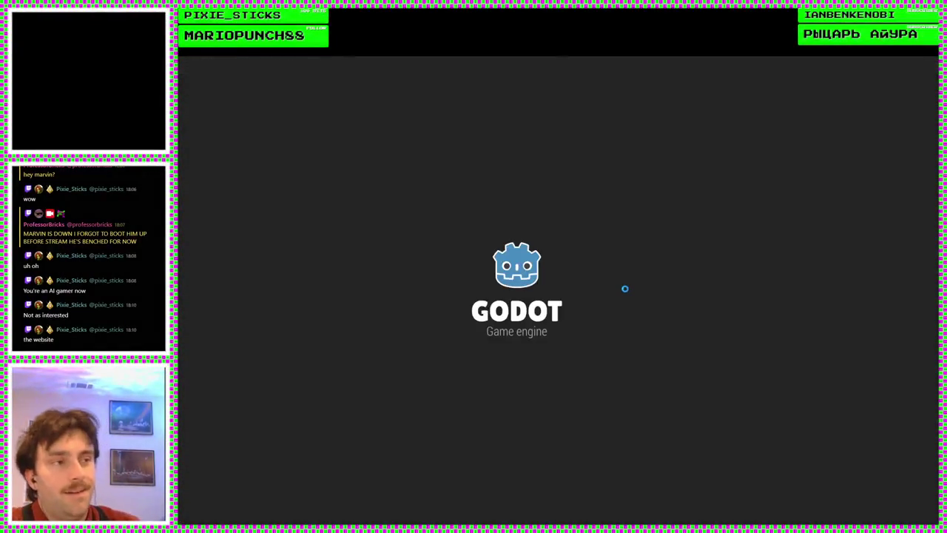
key("Left")
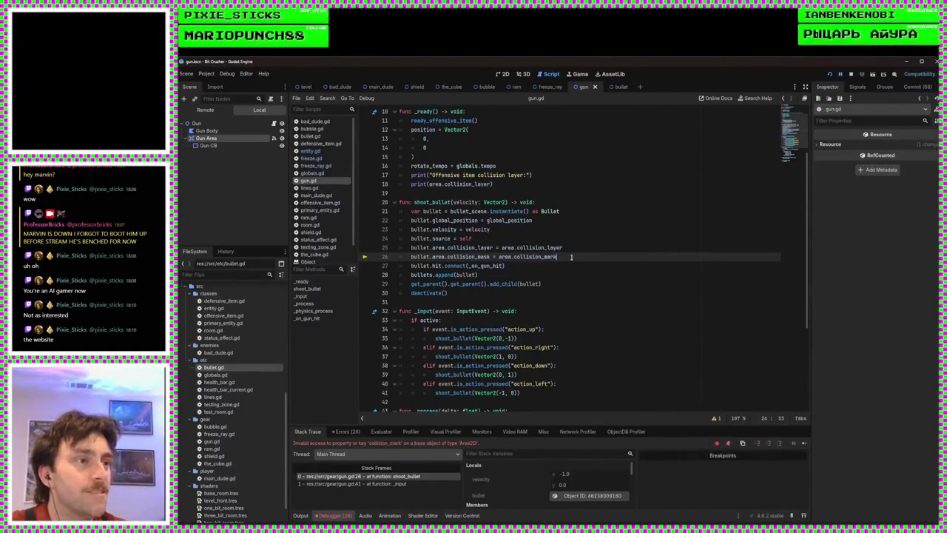
Relaunch the game, then remove the parentheses from signal hit in bullet.gd
left_click(830, 74)
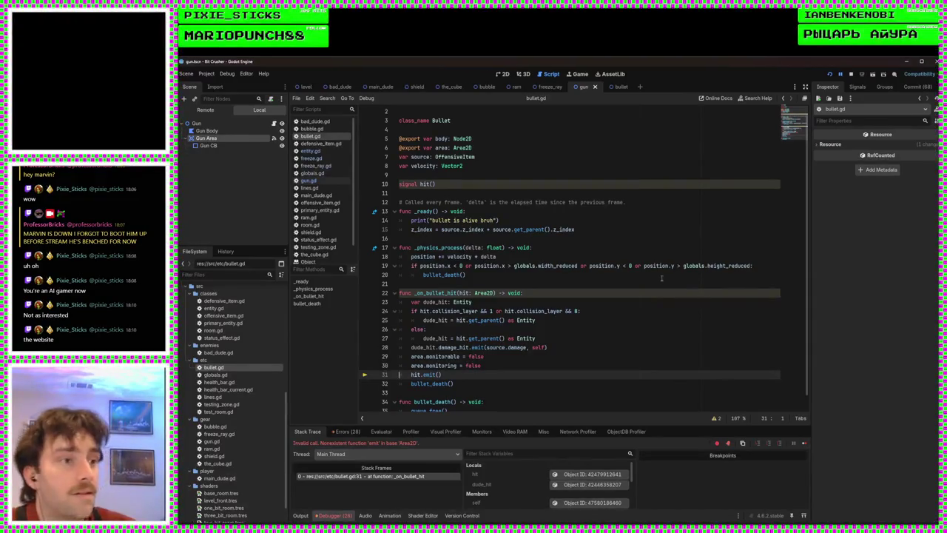
left_click(461, 187)
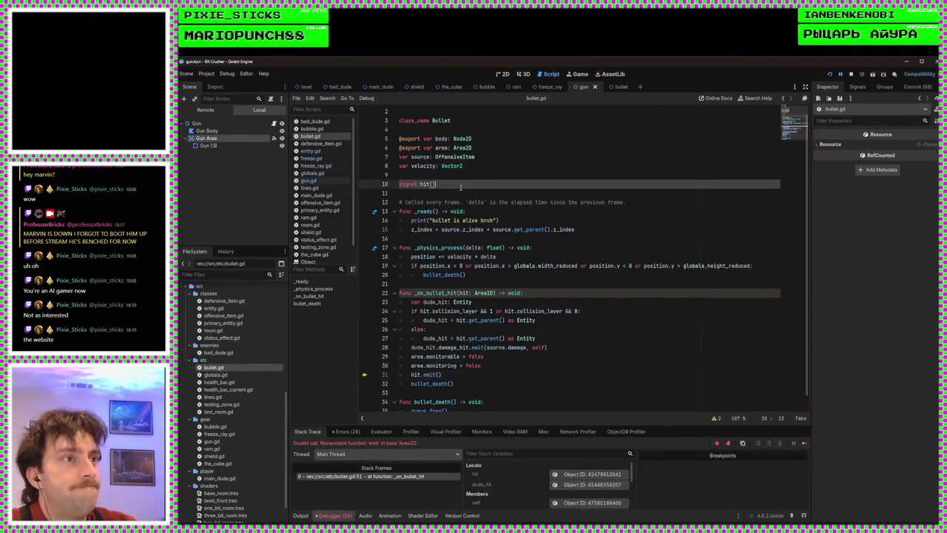
key("BackSpace")
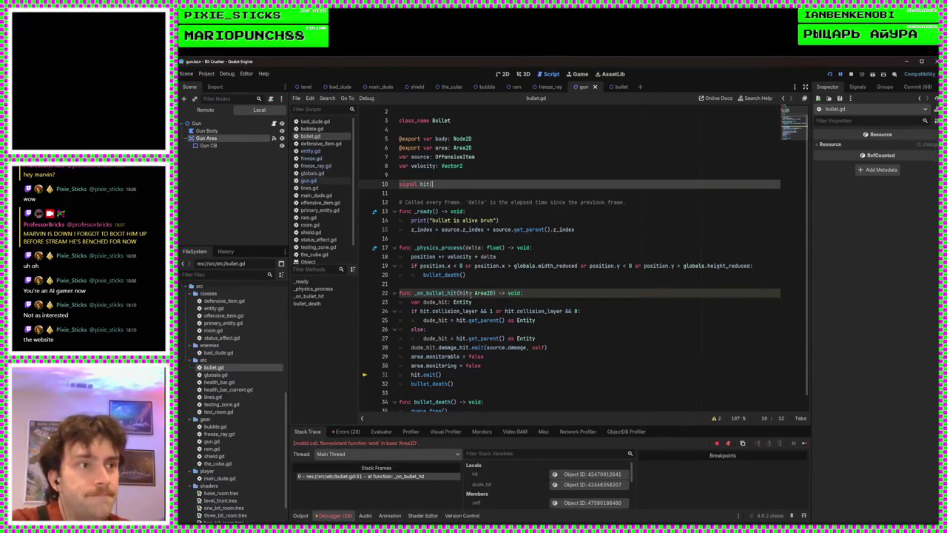
left_click(453, 374)
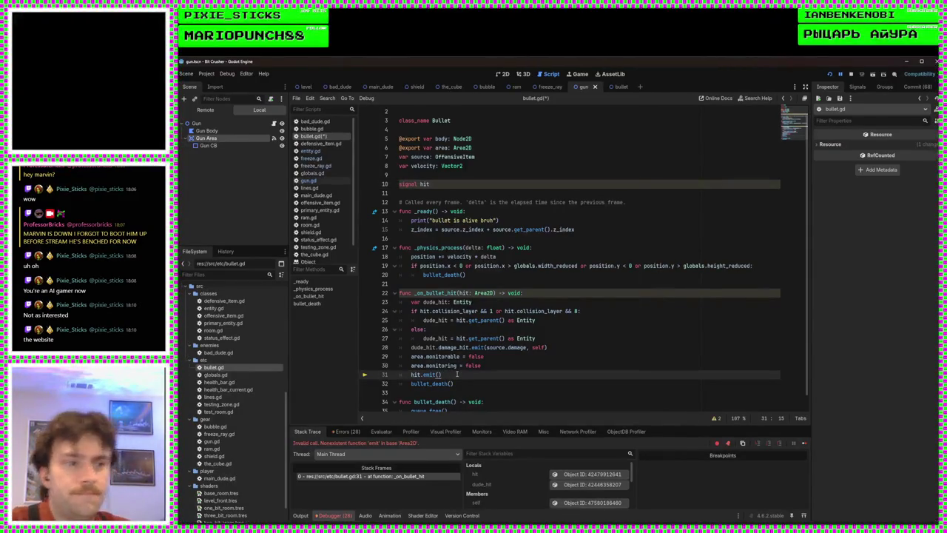
Run the game and move the player right and down
left_click(831, 75)
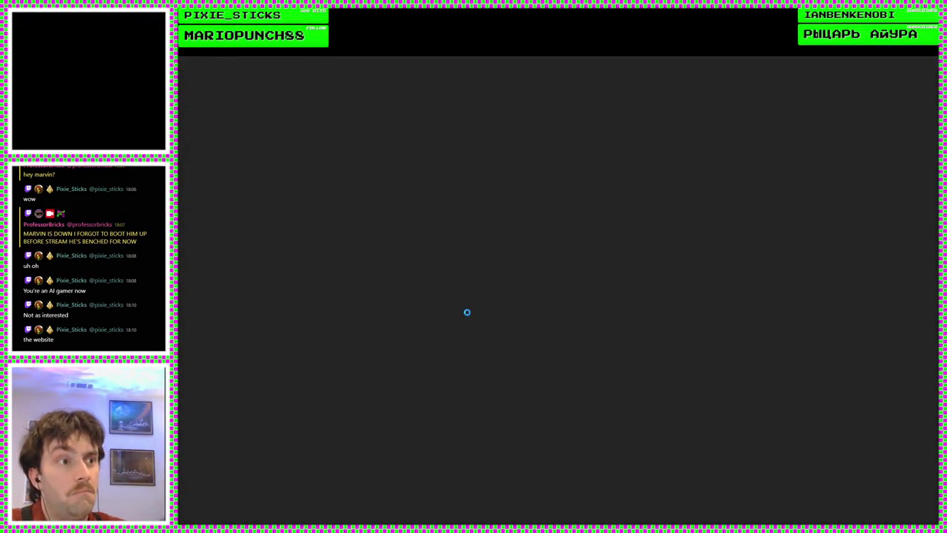
key("Right")
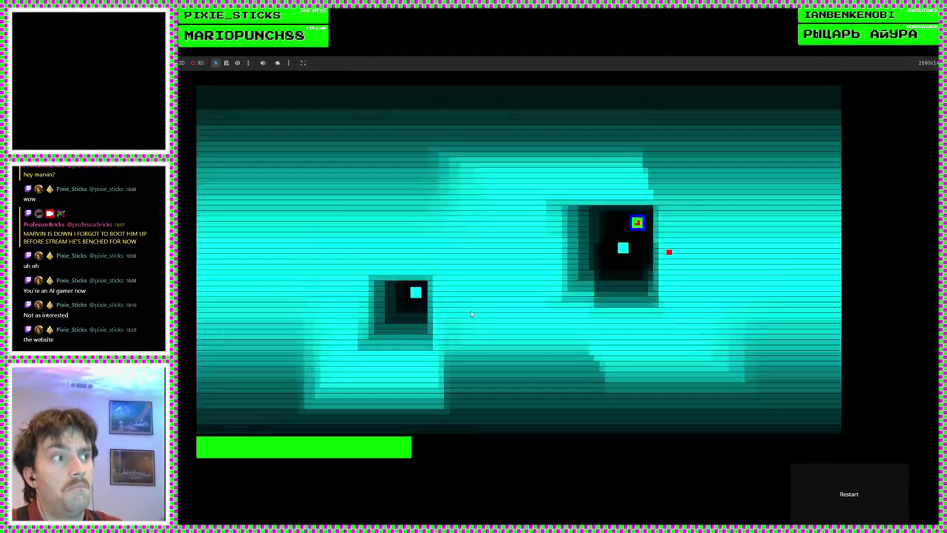
key("Down")
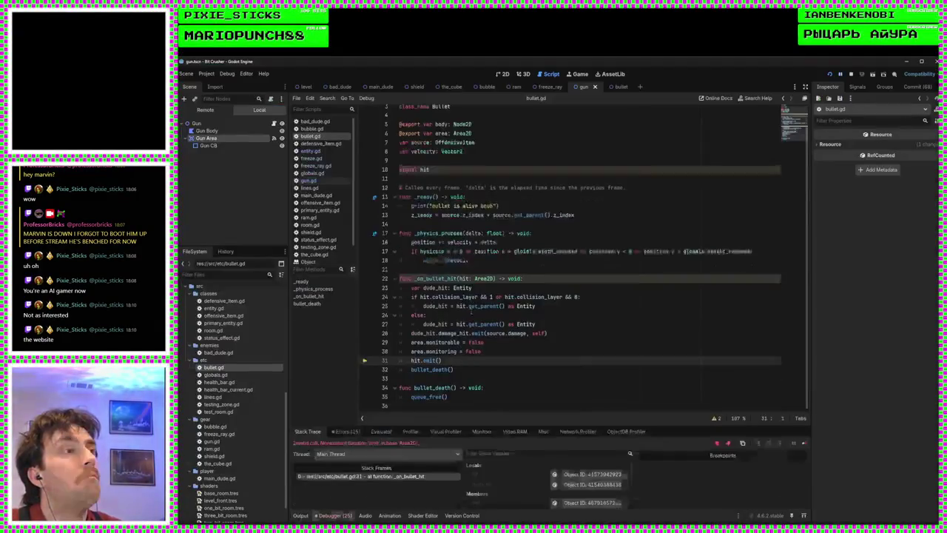
Clear the stray character before hit.emit(), check entity.gd, and restore signal hit() on line 10
left_click(542, 272)
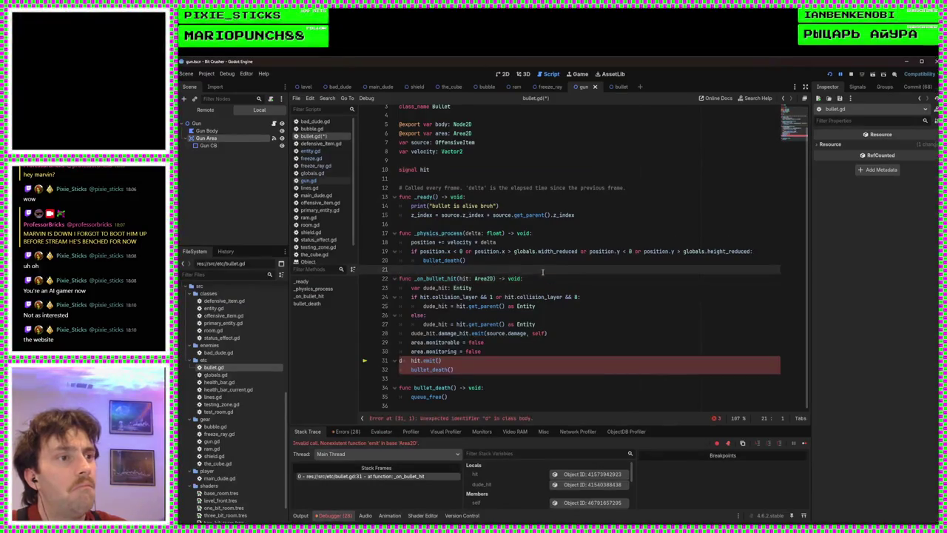
left_click(403, 361)
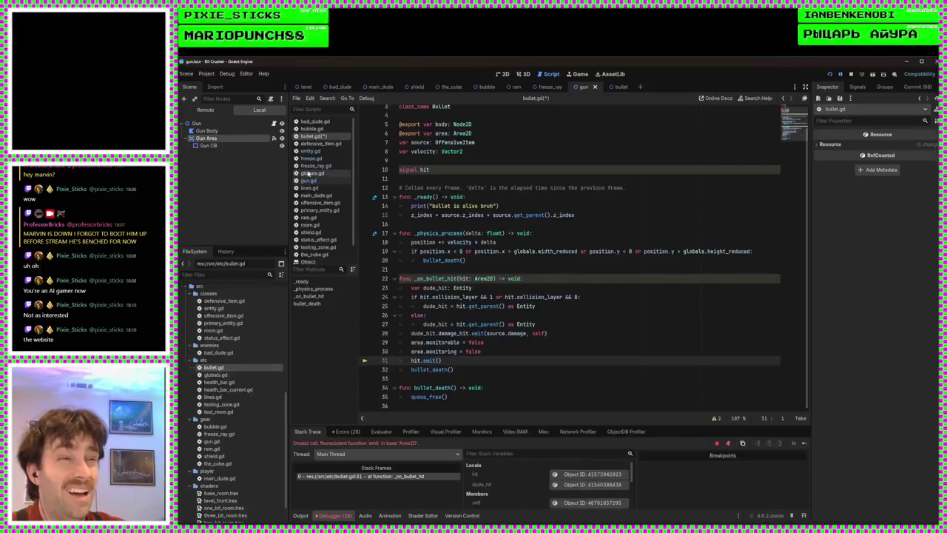
left_click(311, 151)
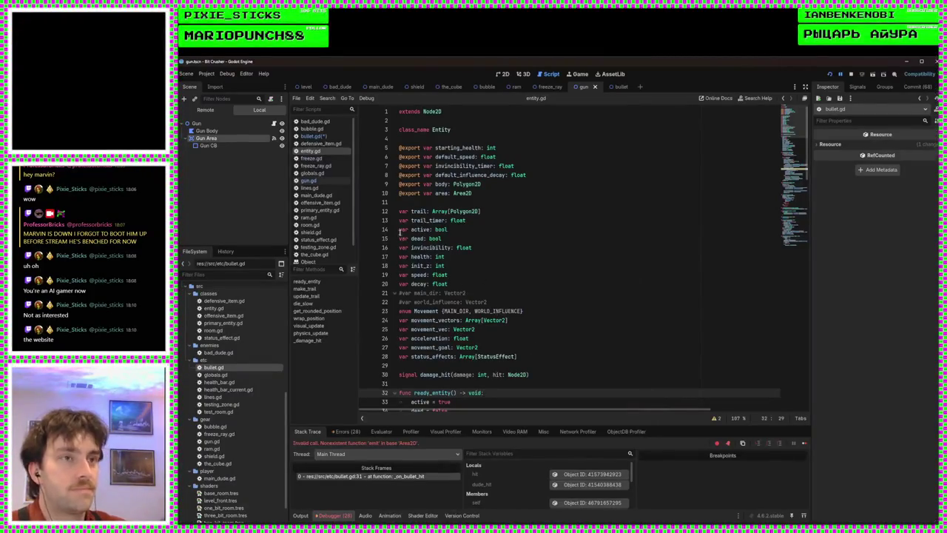
left_click(312, 136)
key("Right")
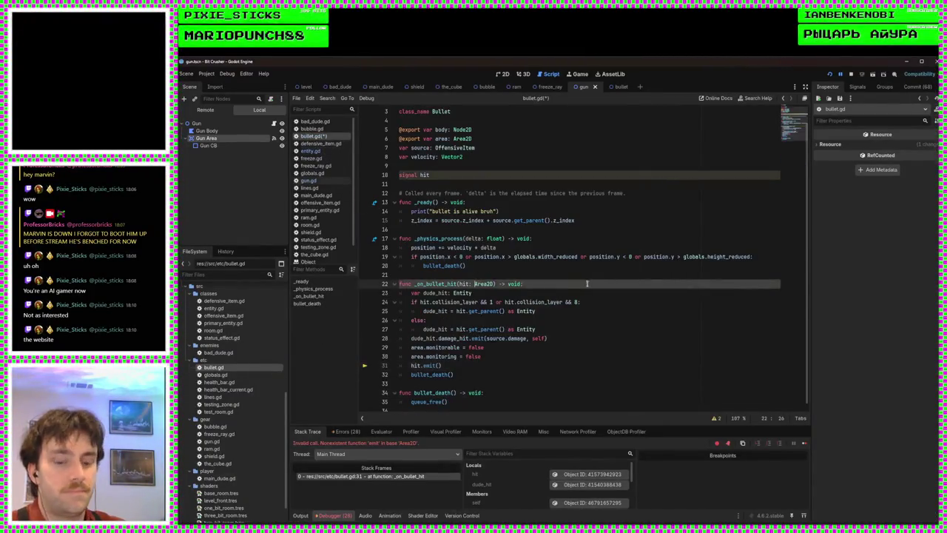
left_click(429, 175)
type("()")
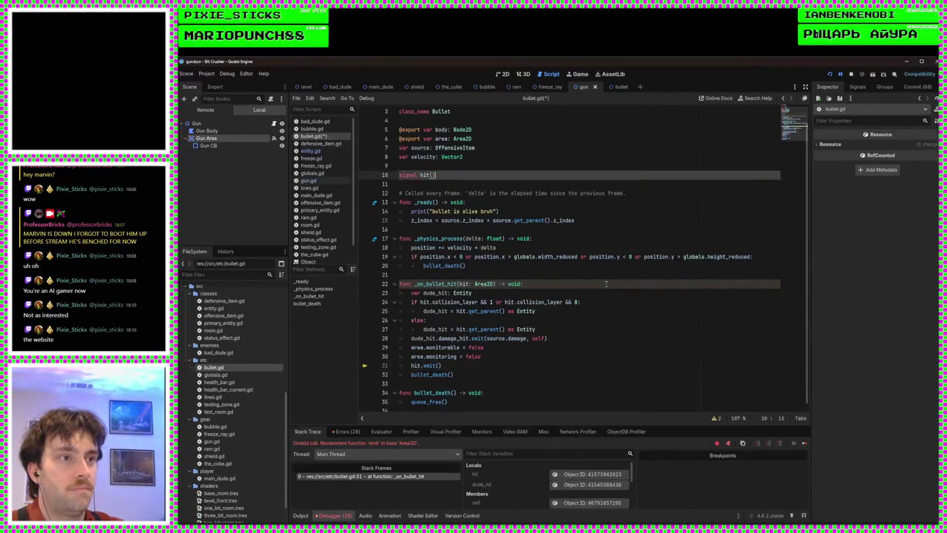
left_click(524, 220)
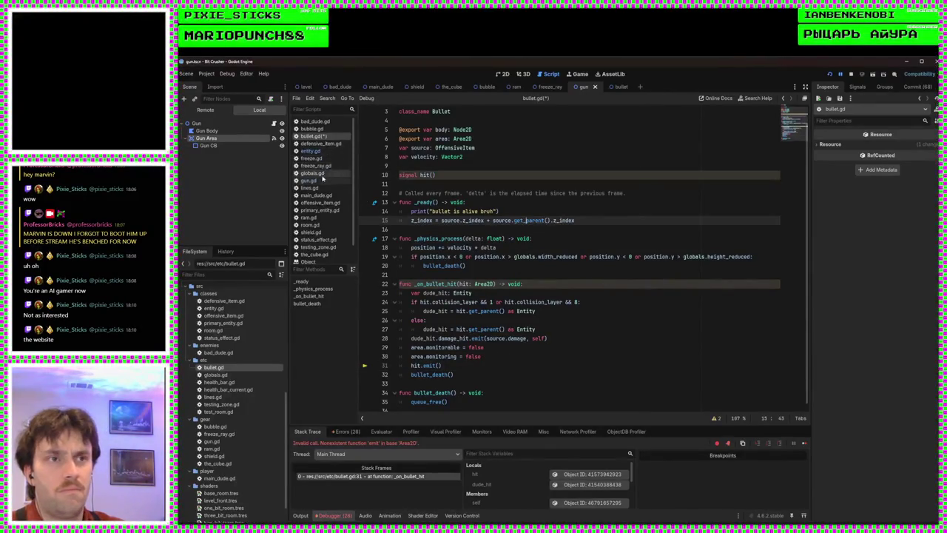
Review entity.gd's _damage_hit code, then return to bullet.gd's hit.emit() call on line 31
left_click(310, 151)
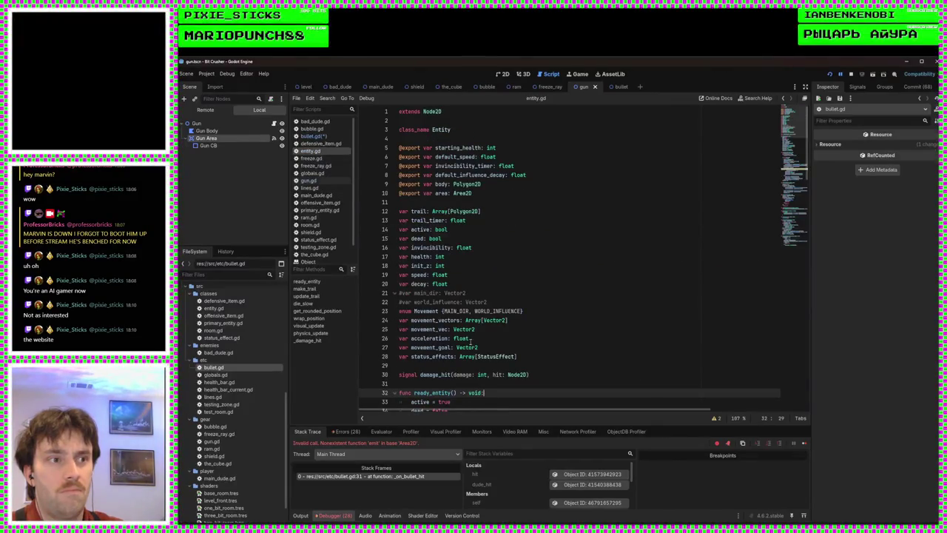
scroll(443, 211, "down", 20)
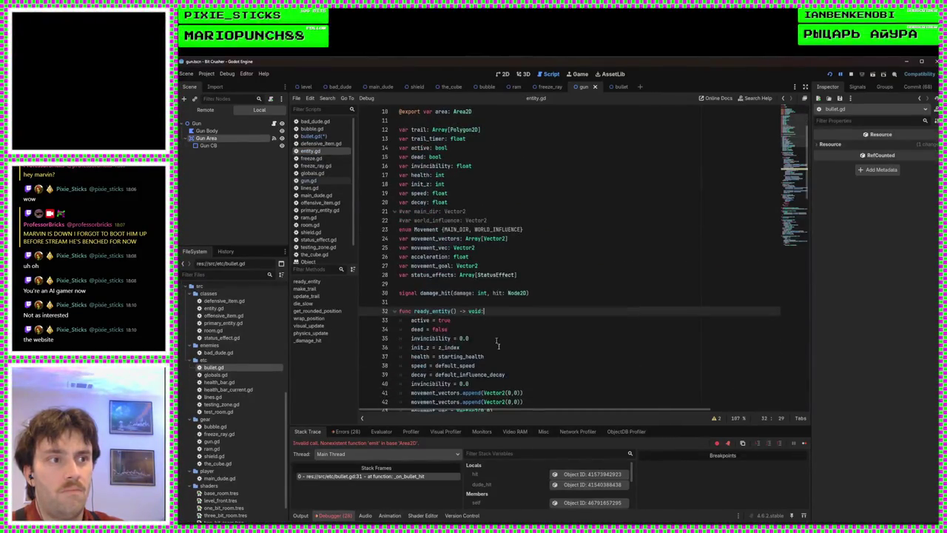
scroll(516, 346, "down", 10)
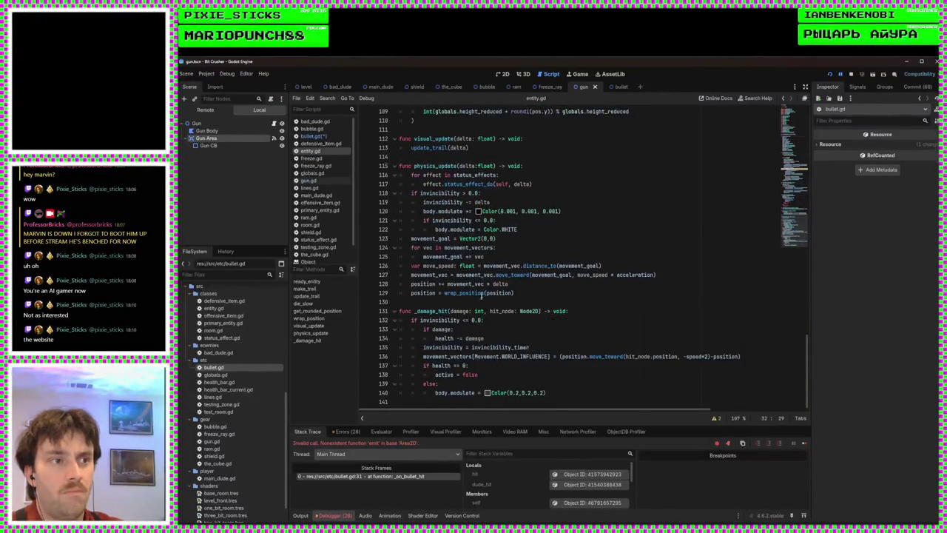
left_click(477, 303)
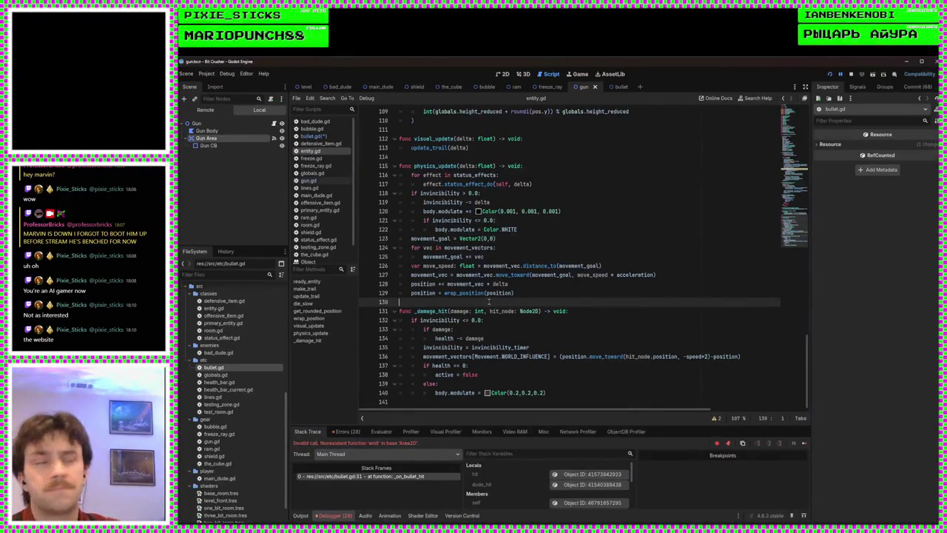
scroll(488, 302, "up", 20)
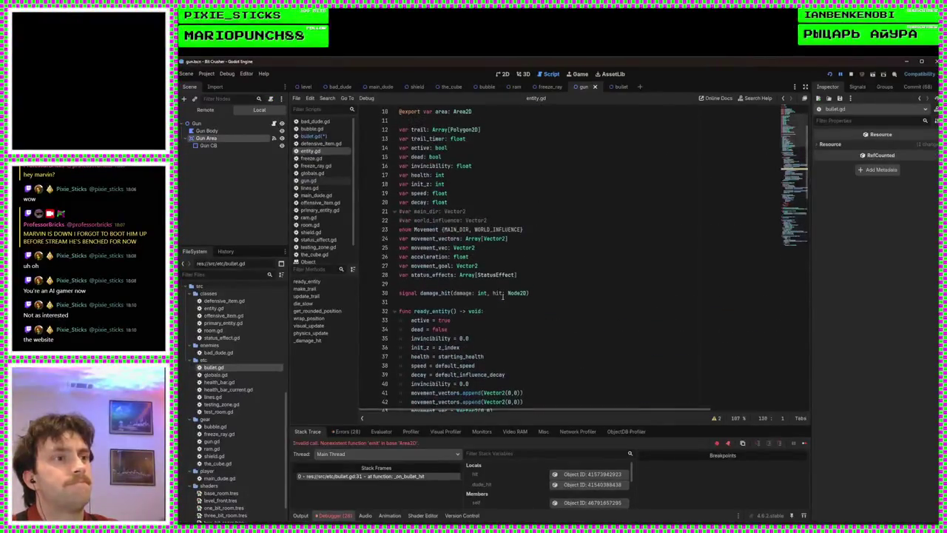
left_click(451, 356)
scroll(451, 356, "up", 3)
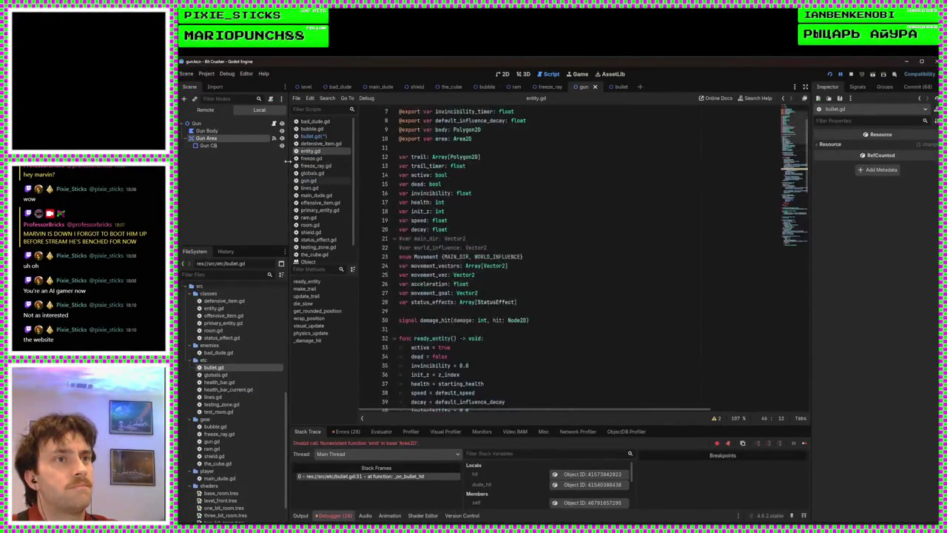
left_click(312, 137)
left_click(588, 271)
left_click(598, 220)
scroll(508, 362, "down", 1)
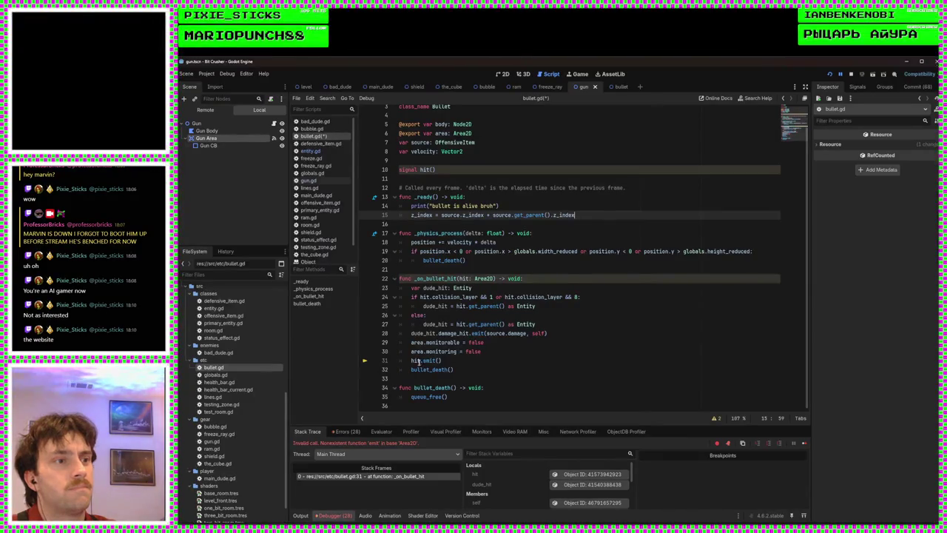
left_click(444, 360)
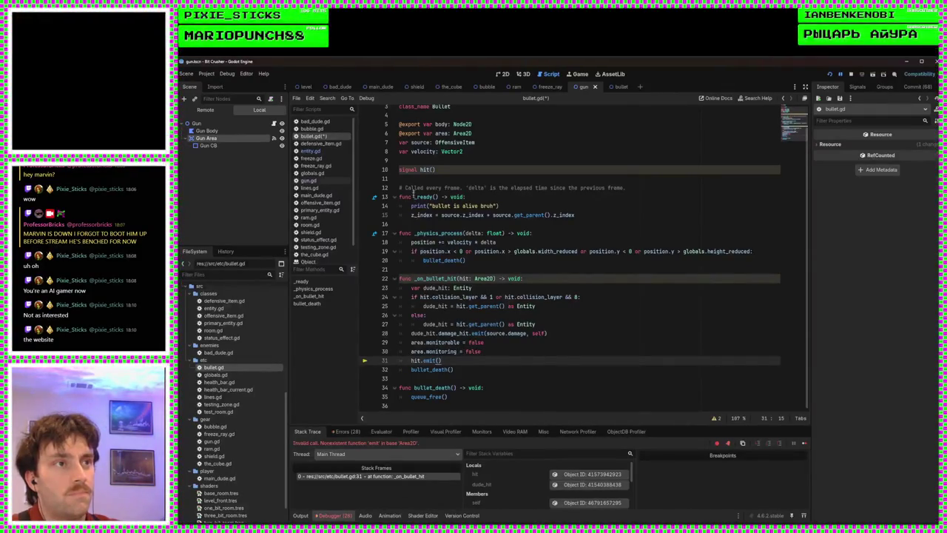
Rename signal hit to bullet_hit on line 10 and in the emit call on line 31
left_click(425, 169)
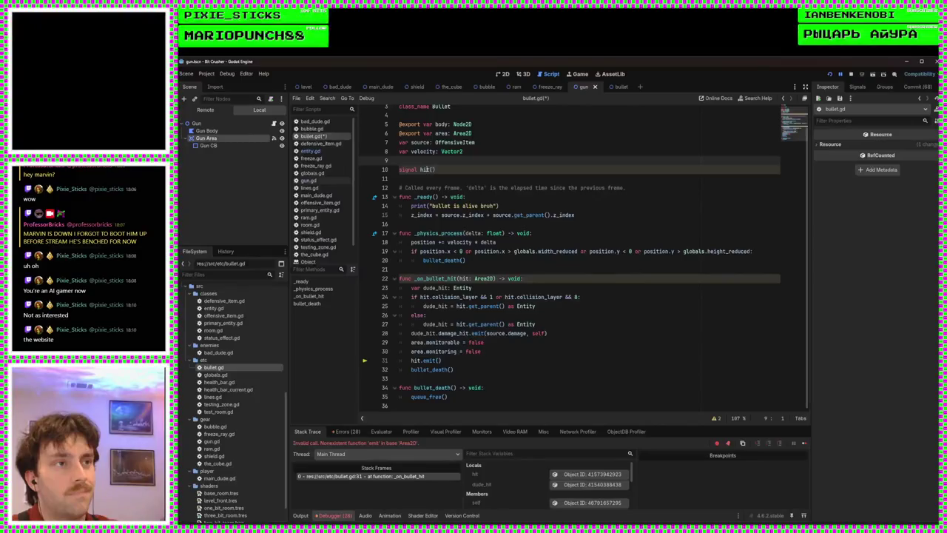
double_click(426, 170)
type("bullet_hit")
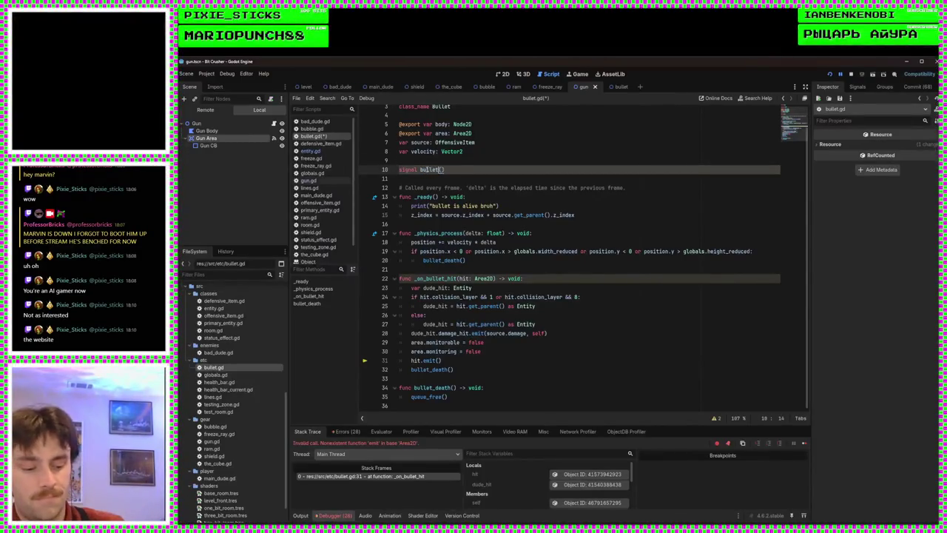
triple_click(427, 169)
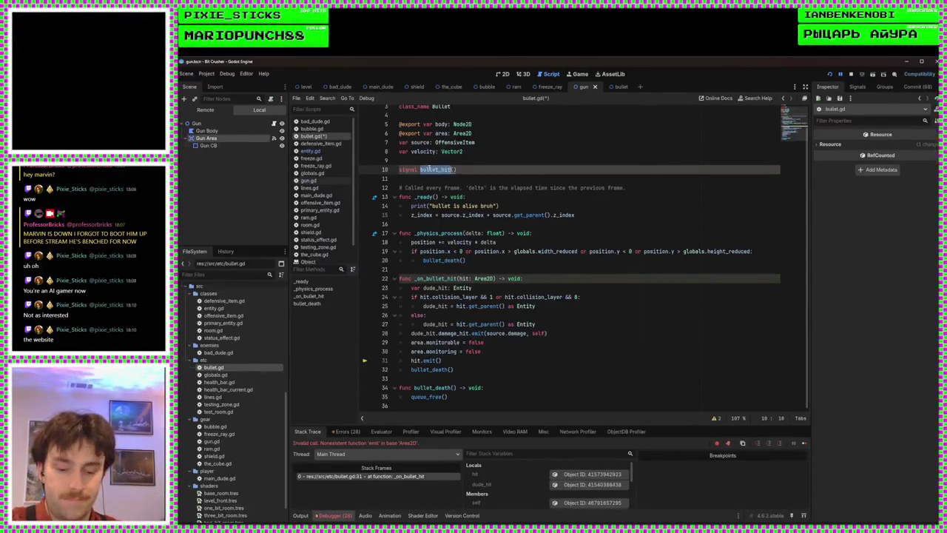
double_click(438, 171)
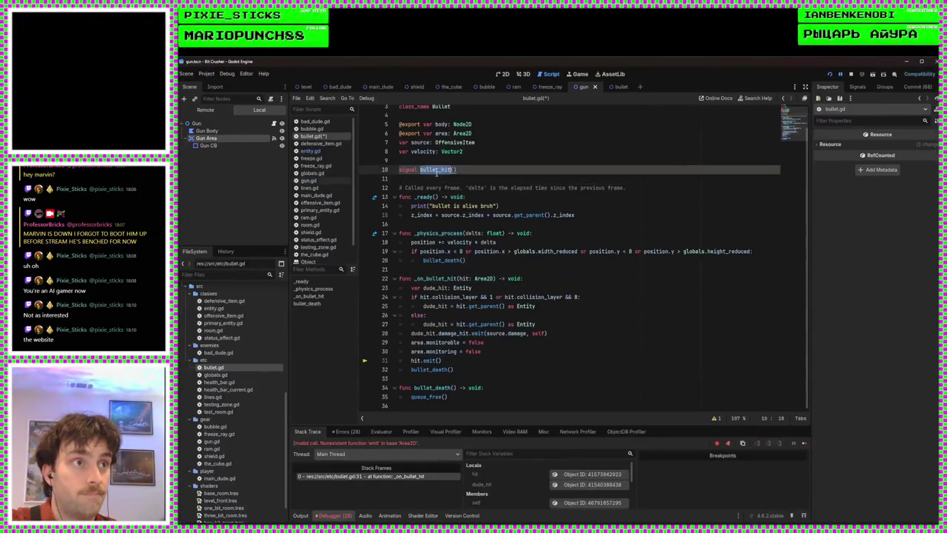
key("ctrl+c")
double_click(417, 360)
key("ctrl+v")
Save bullet.gd and run the game, firing the gun to the left
key("ctrl+s")
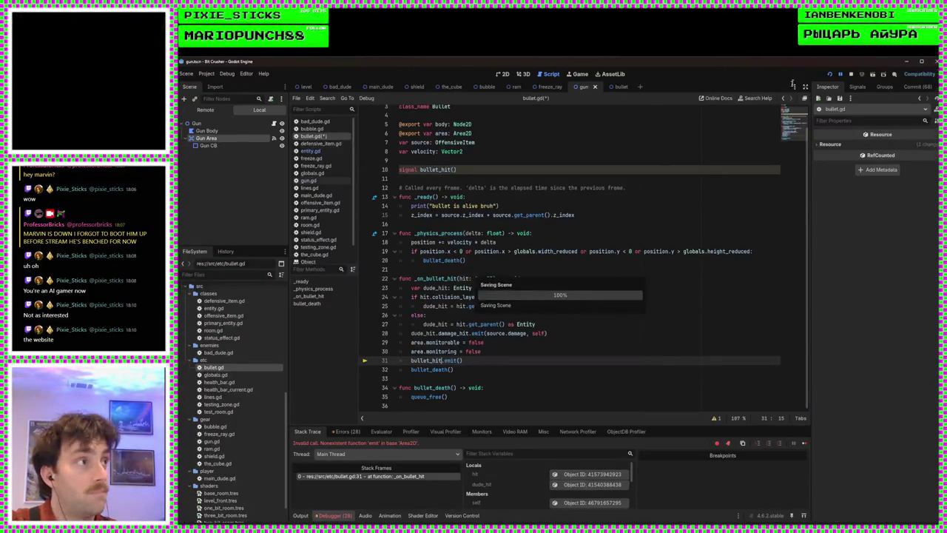
left_click(829, 74)
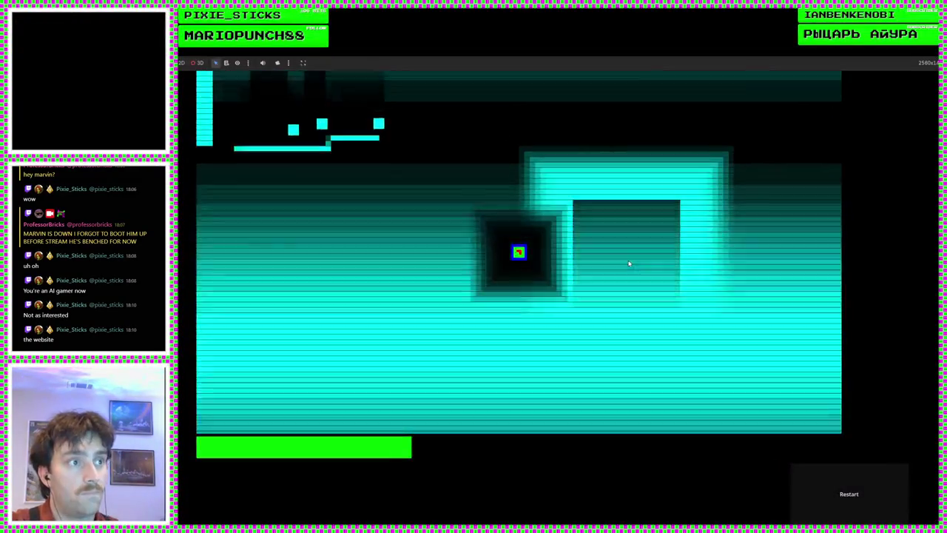
key("Left")
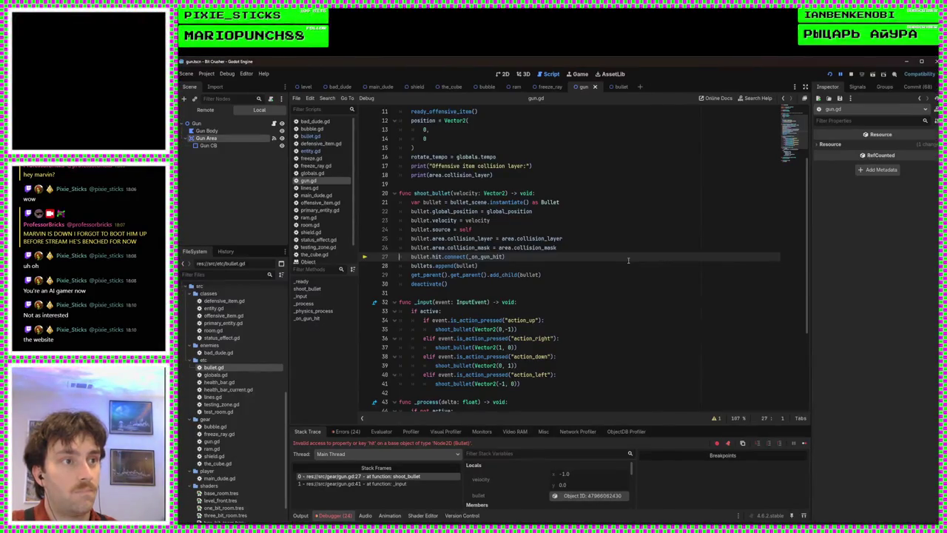
Change bullet.hit to bullet.bullet_hit on gun.gd line 27, then test-fire the game and stop it
key("ctrl+Right")
type("buy")
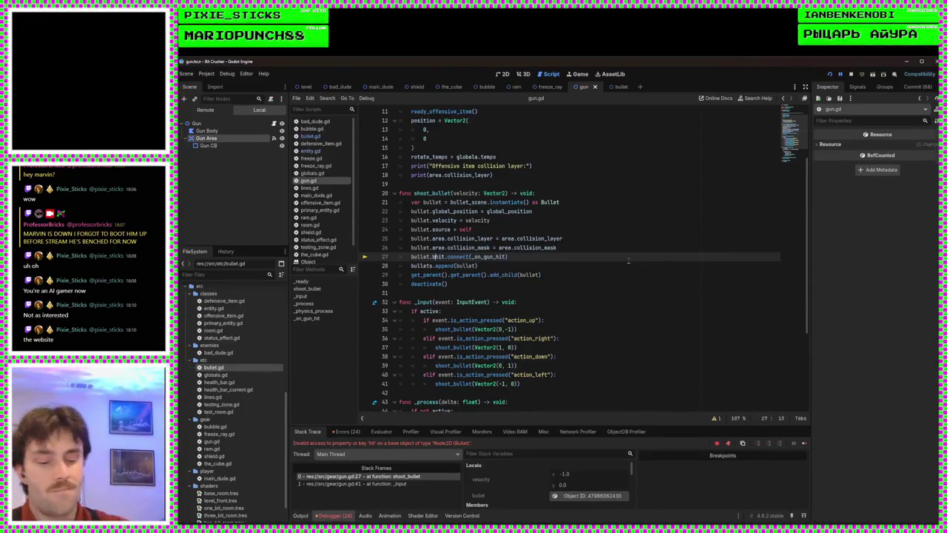
key("BackSpace")
key("BackSpace")
key("BackSpace")
type("bullet_")
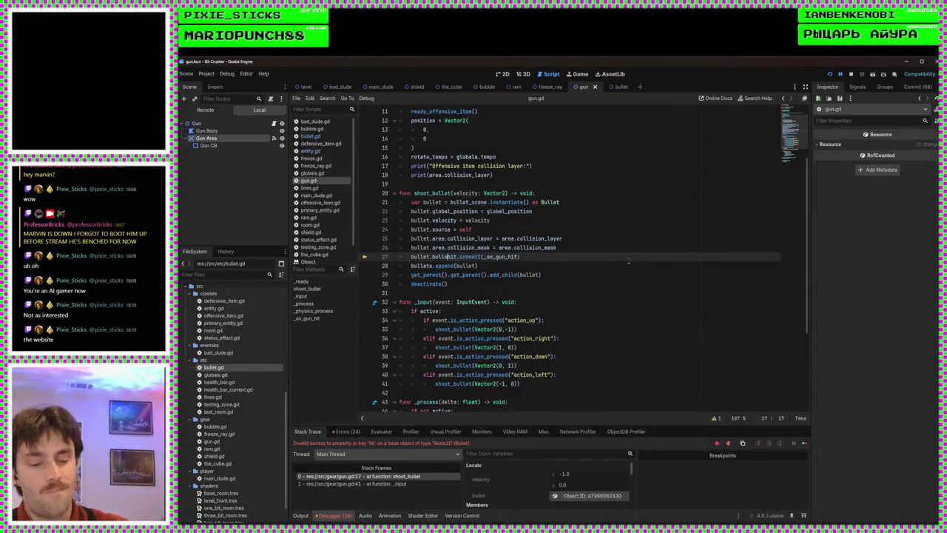
key("F5")
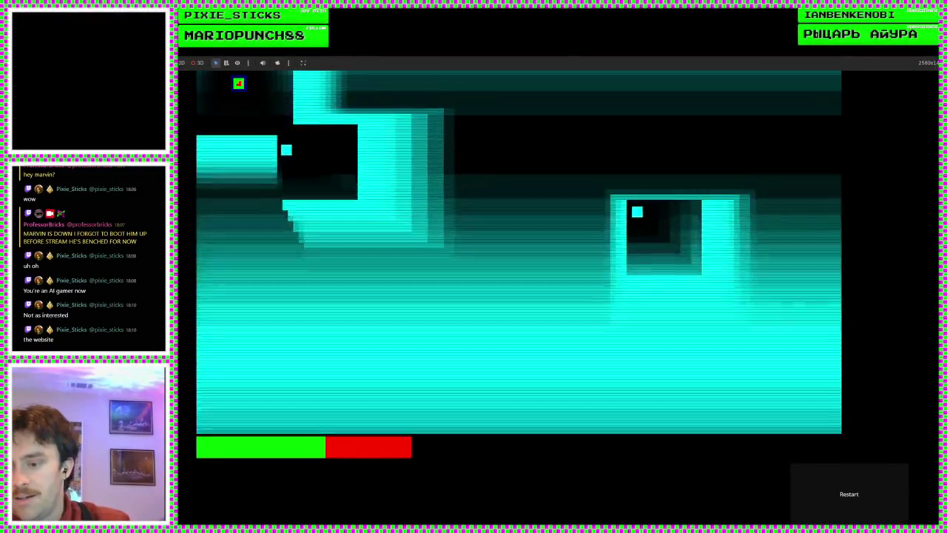
key("F8")
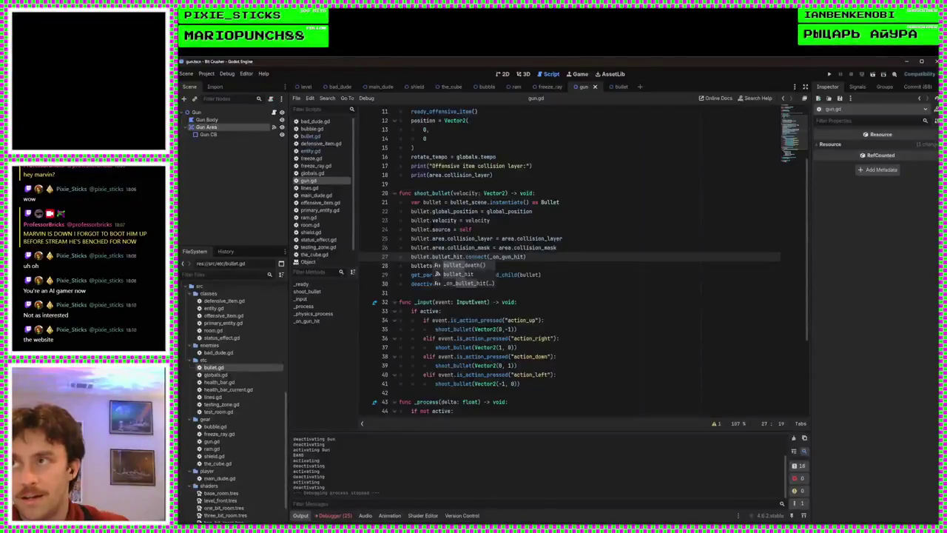
Flip to the bullet scene and back to gun, glance at bullet.gd, then return to gun.gd
left_click(545, 303)
left_click(506, 293)
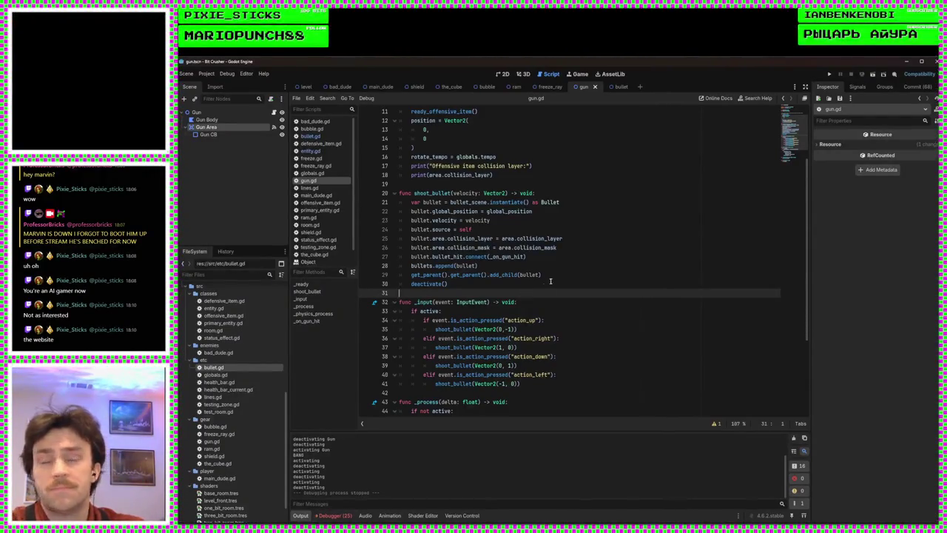
left_click(614, 87)
left_click(584, 87)
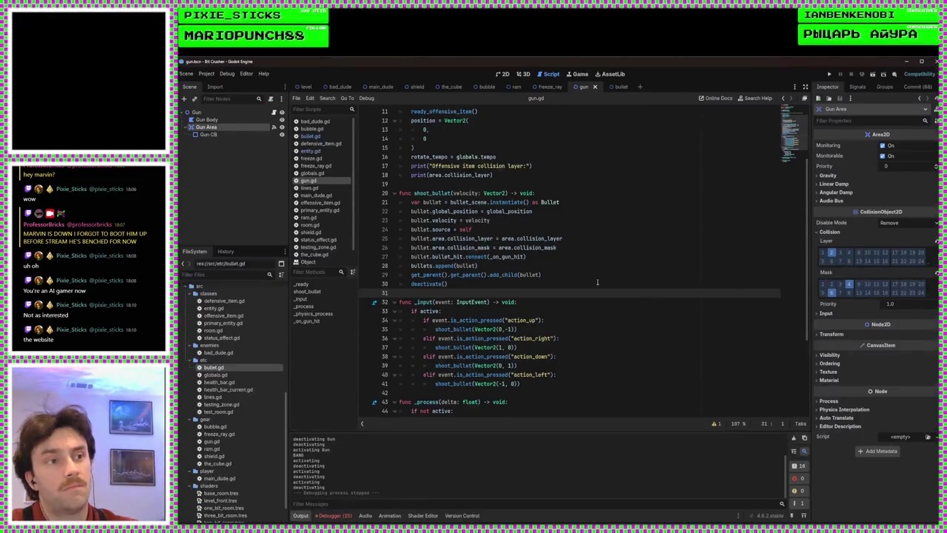
left_click(311, 137)
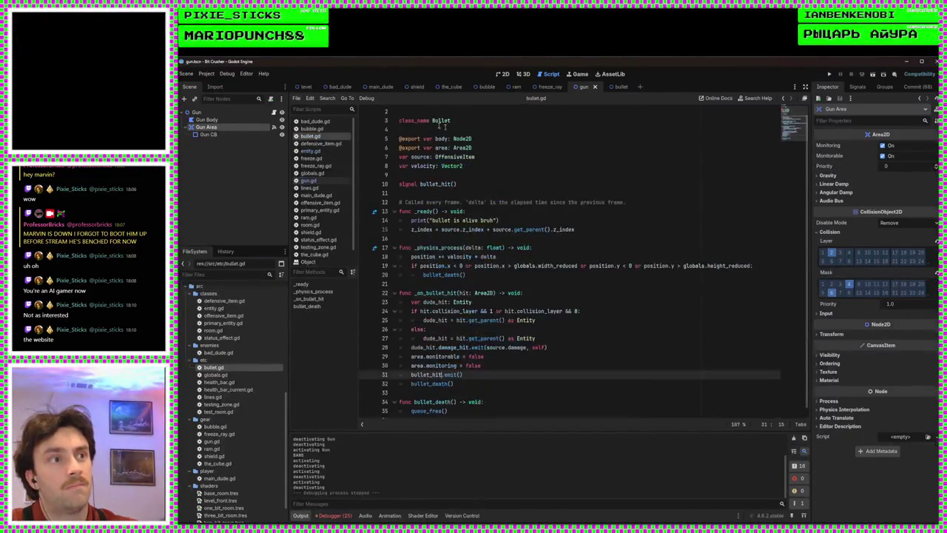
left_click(546, 273)
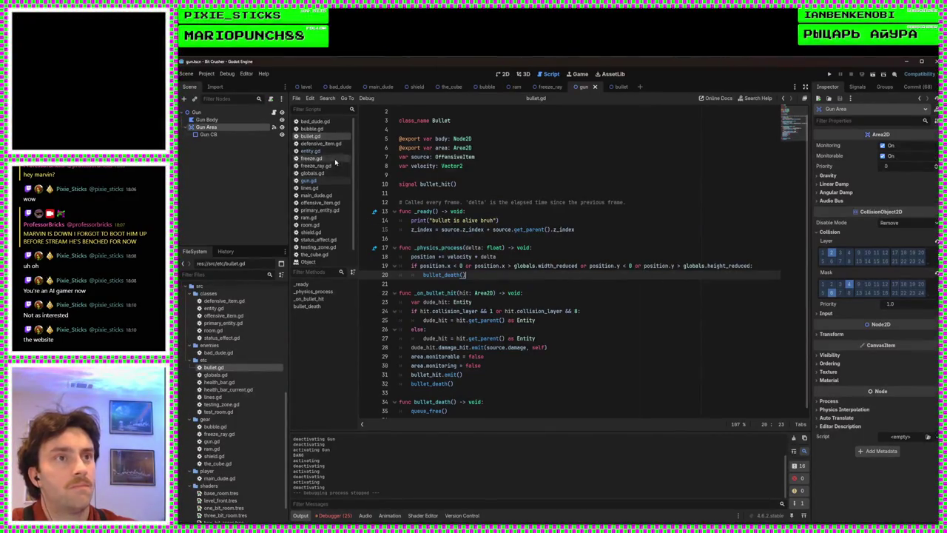
left_click(308, 180)
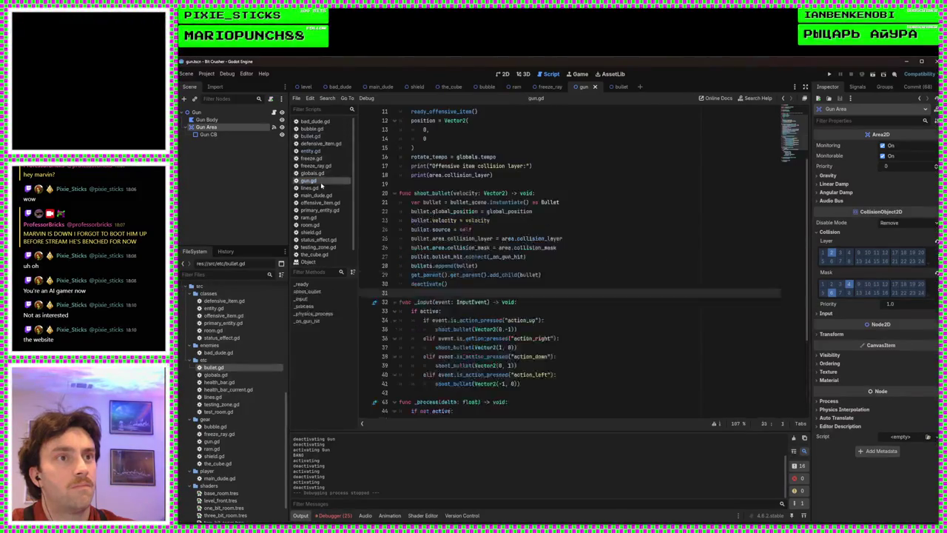
scroll(492, 266, "down", 4)
Append '- 320' to global_position on line 22 and run the game, which hits an invalid-operands error
scroll(492, 253, "up", 4)
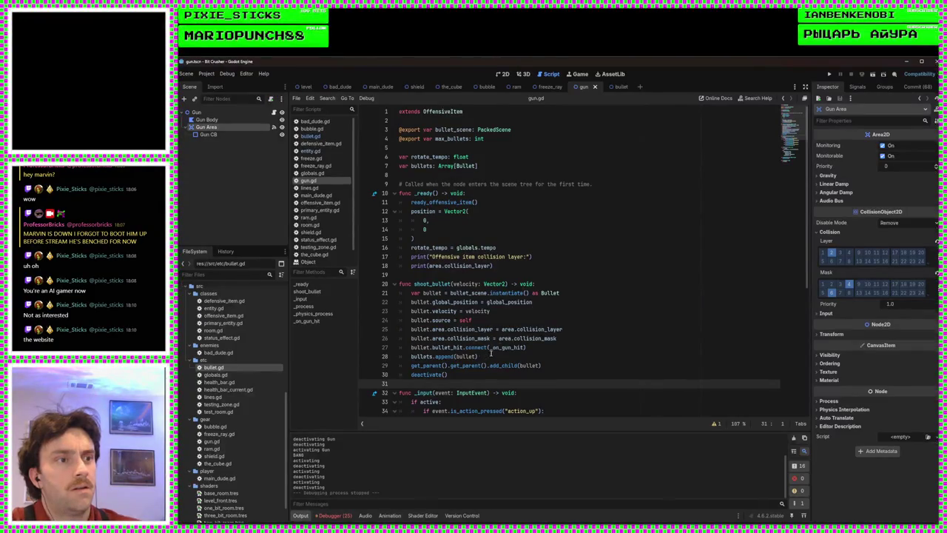
scroll(492, 353, "down", 4)
left_click(514, 265)
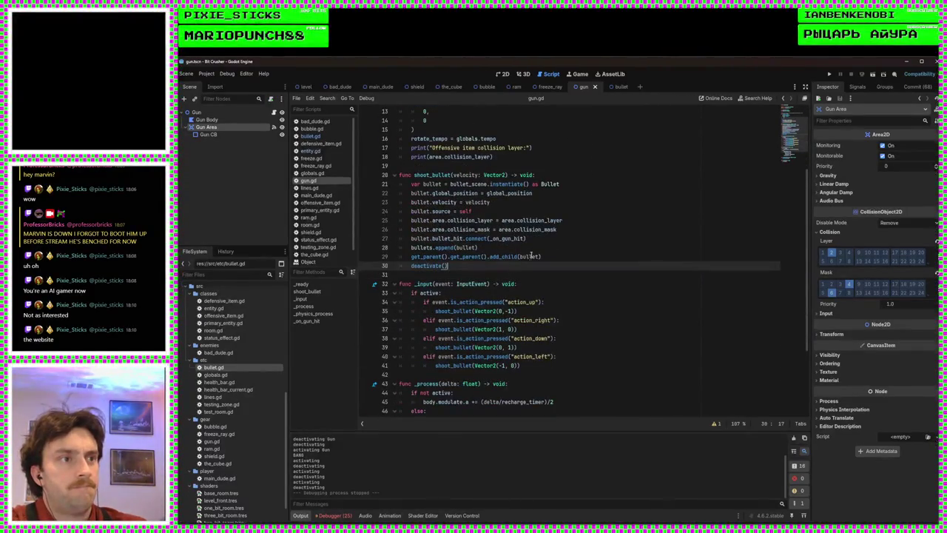
left_click(524, 238)
left_click(538, 205)
left_click(559, 192)
type("-")
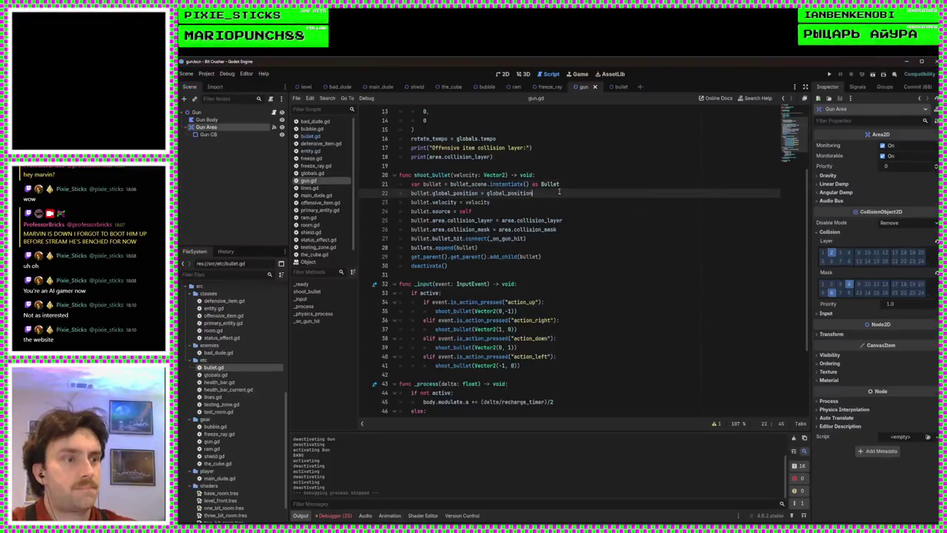
type("320")
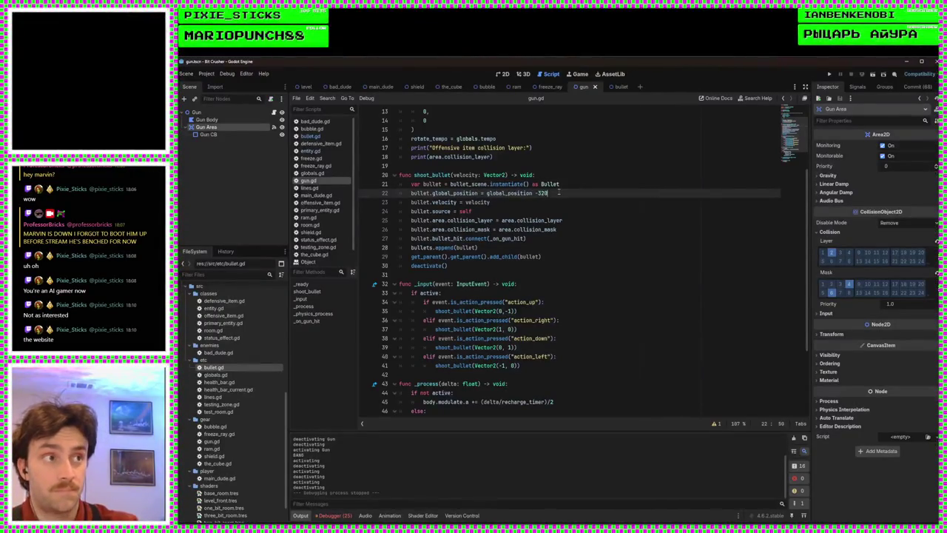
key("Left")
key("Left")
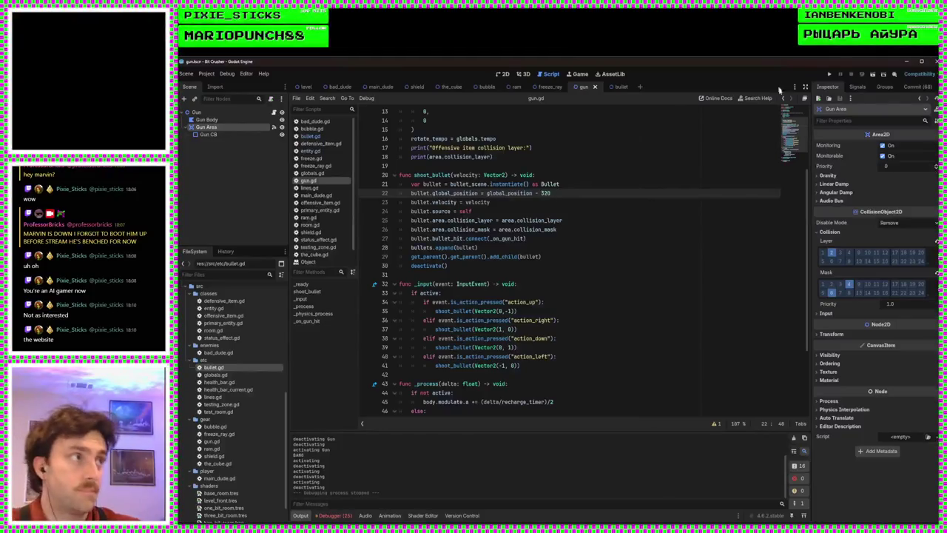
left_click(830, 75)
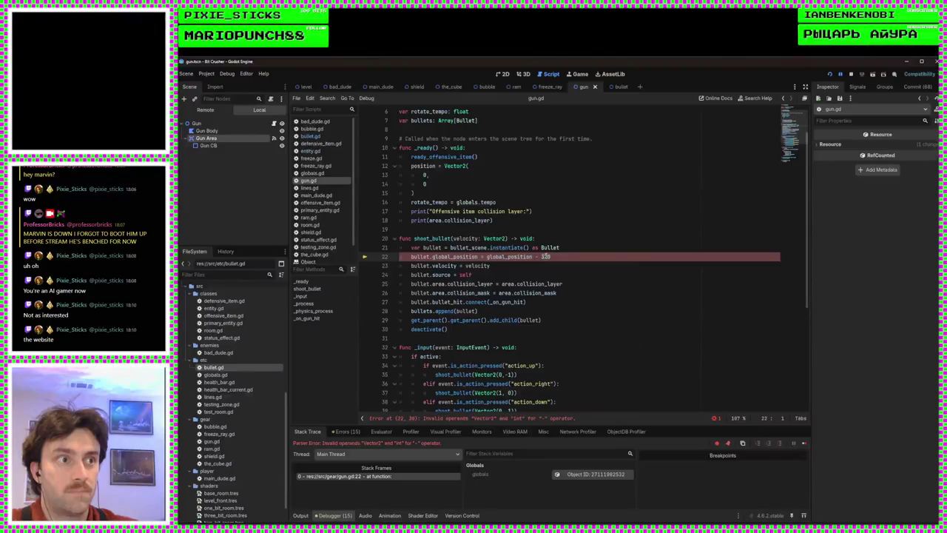
left_click(560, 256)
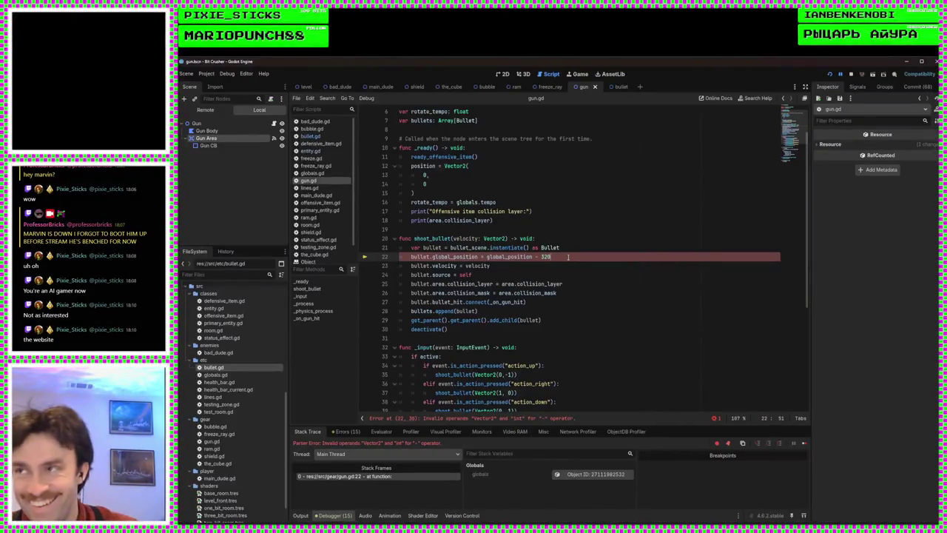
Wrap the spawn offset as Vector2(0, 320) on line 22, then run, stop and rerun the game
type("Vect")
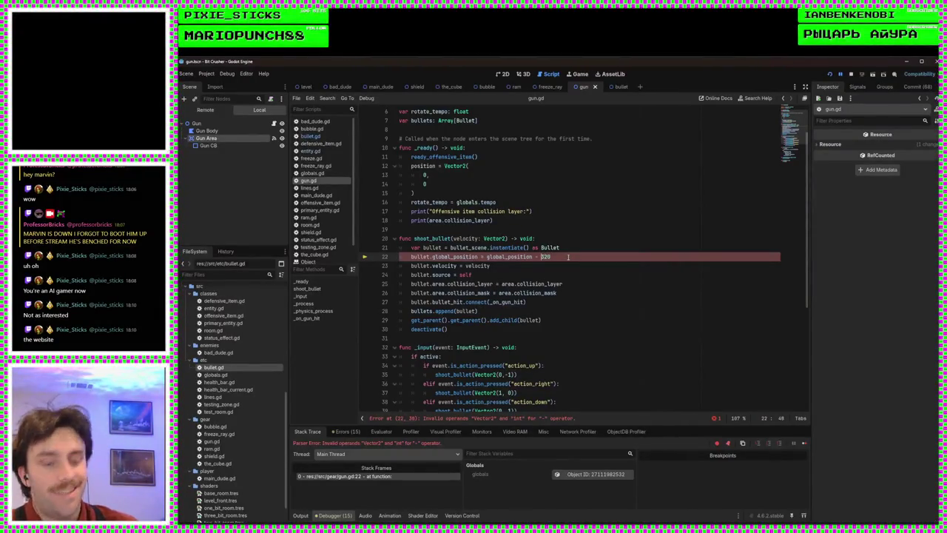
type("or2(0,")
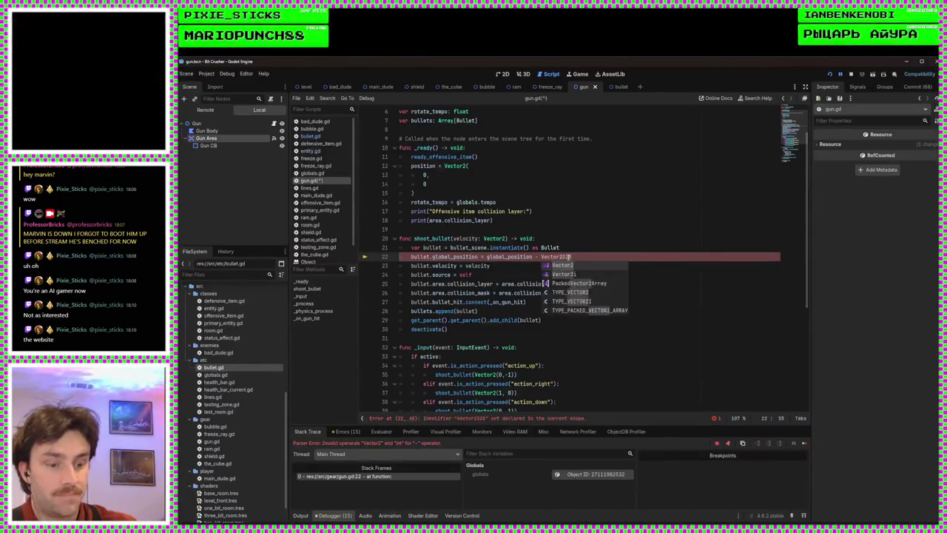
key("Right")
key("Right")
key("Right")
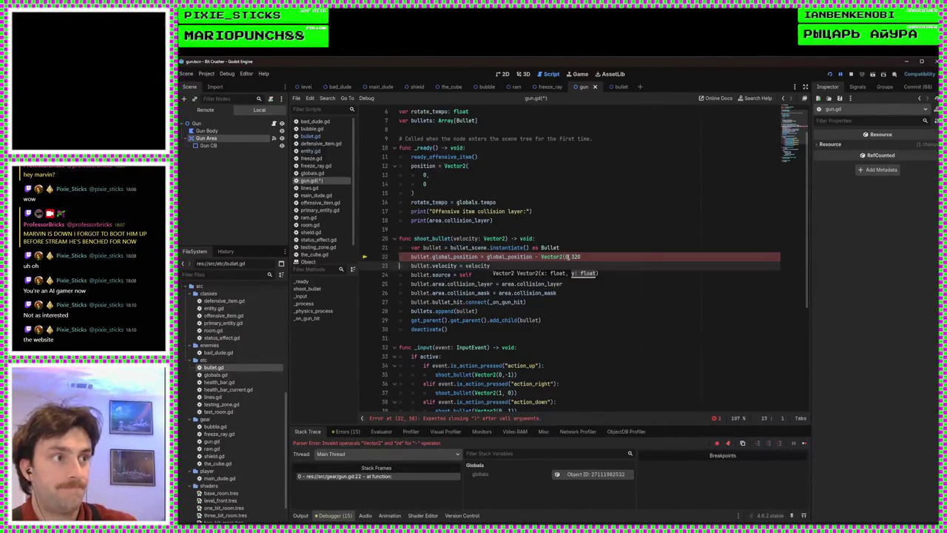
key("Left")
type(")")
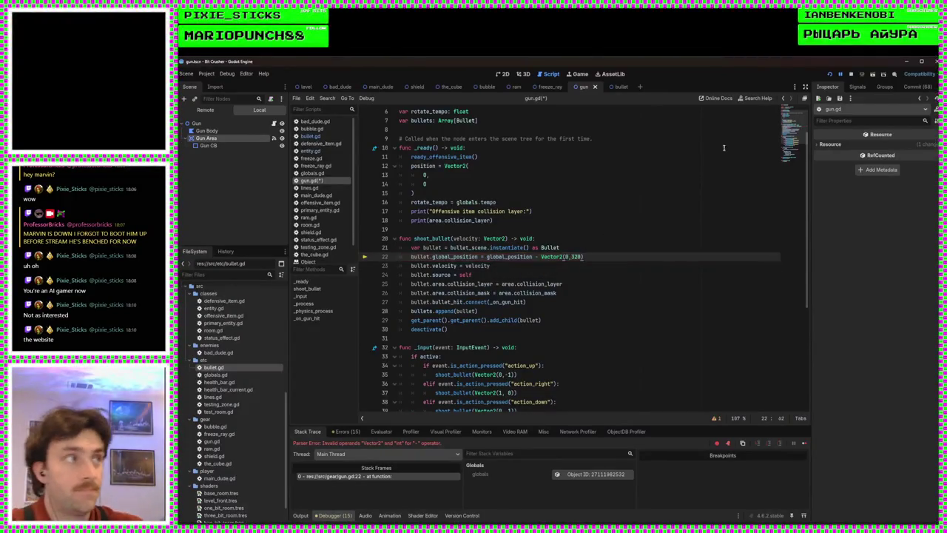
left_click(830, 72)
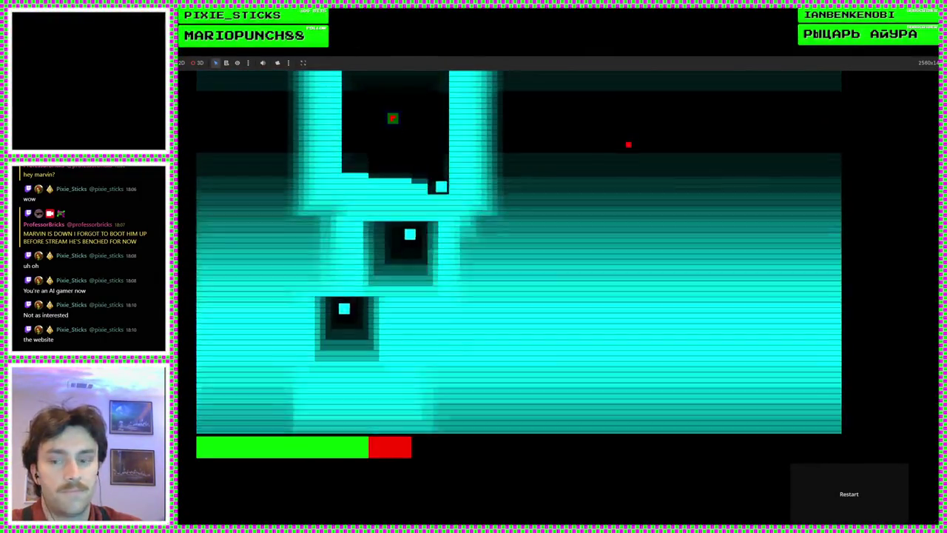
key("F8")
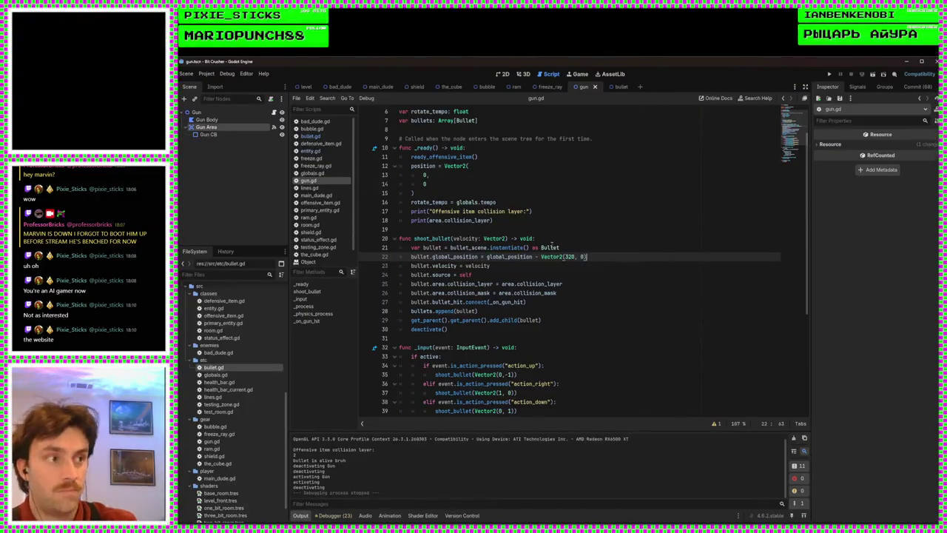
left_click(833, 75)
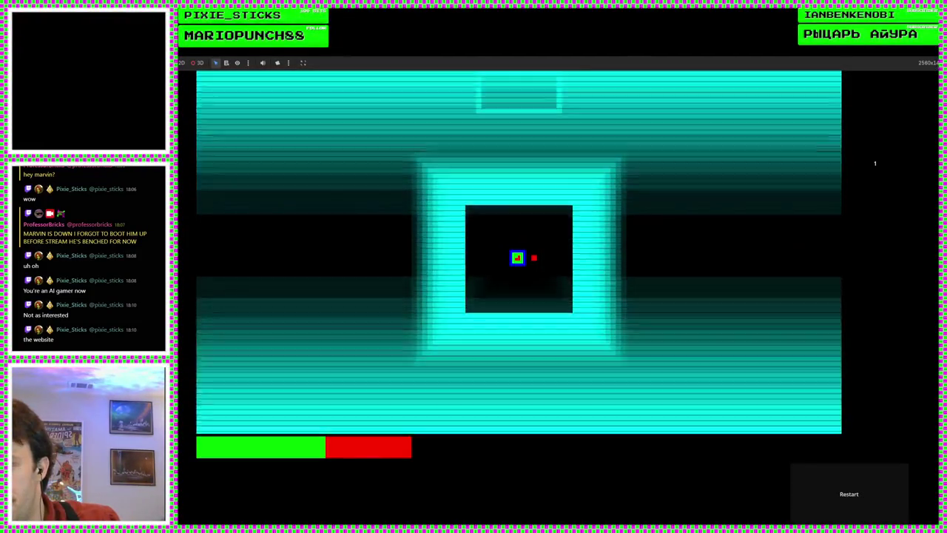
Stop the test run, relaunch the game to try the offset bullets, and stop it again
key("F8")
key("F5")
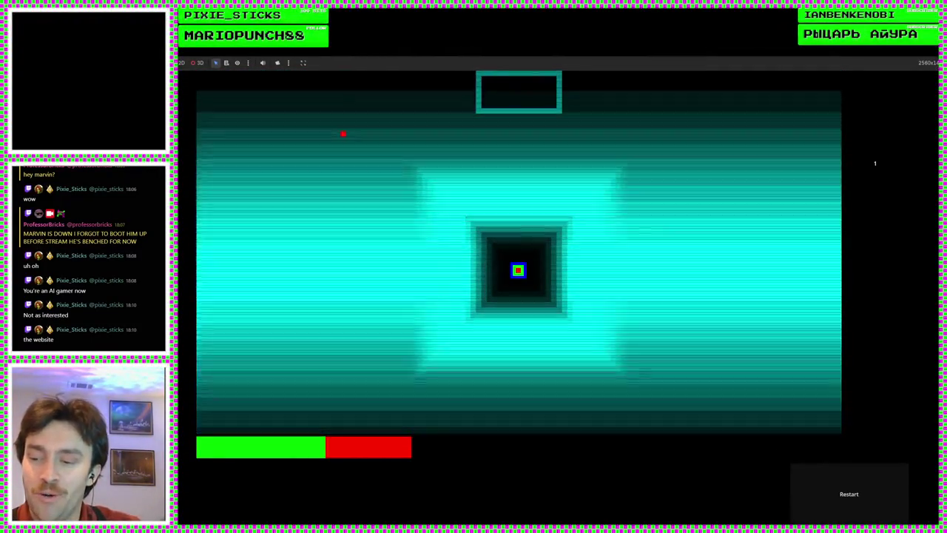
key("F8")
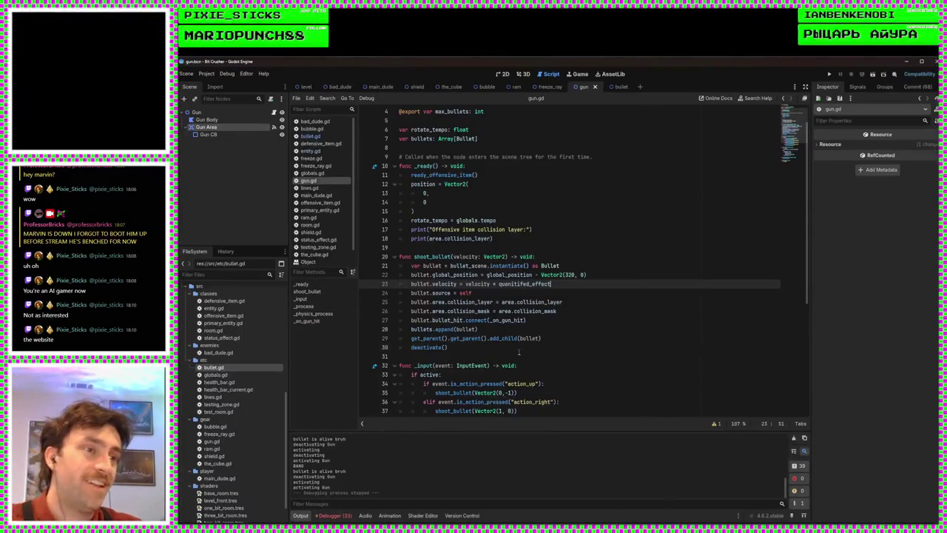
Select the root Gun node to check its Quantified Effect of 500, then switch to bullet.gd
left_click(519, 355)
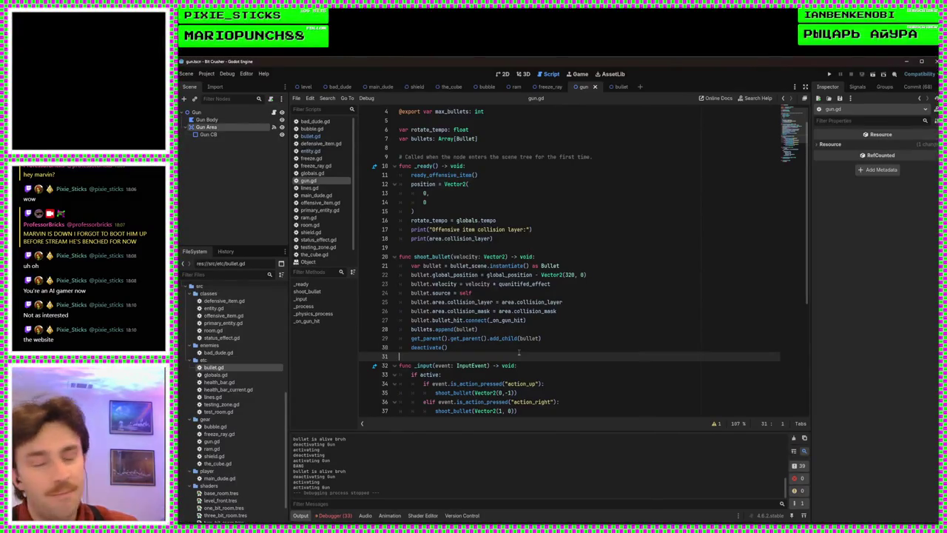
left_click(501, 344)
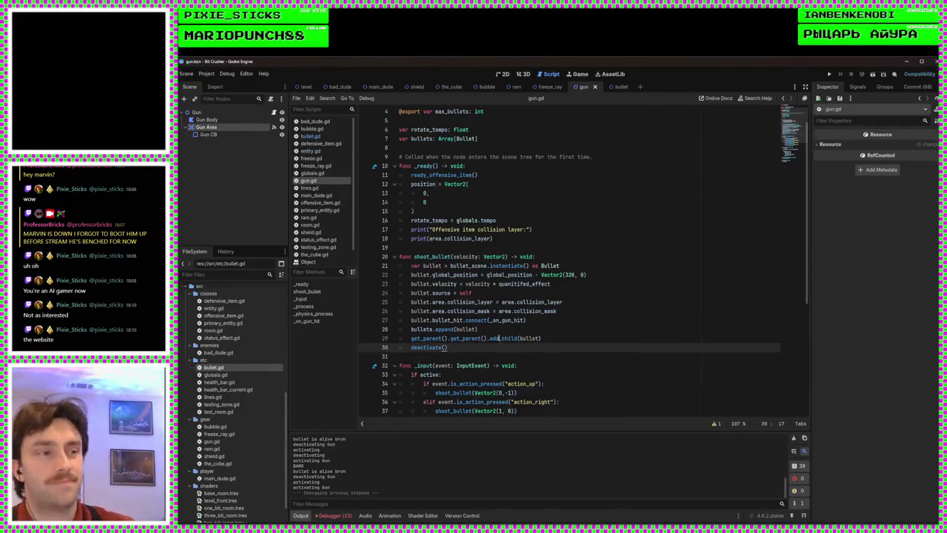
left_click(523, 294)
left_click(561, 274)
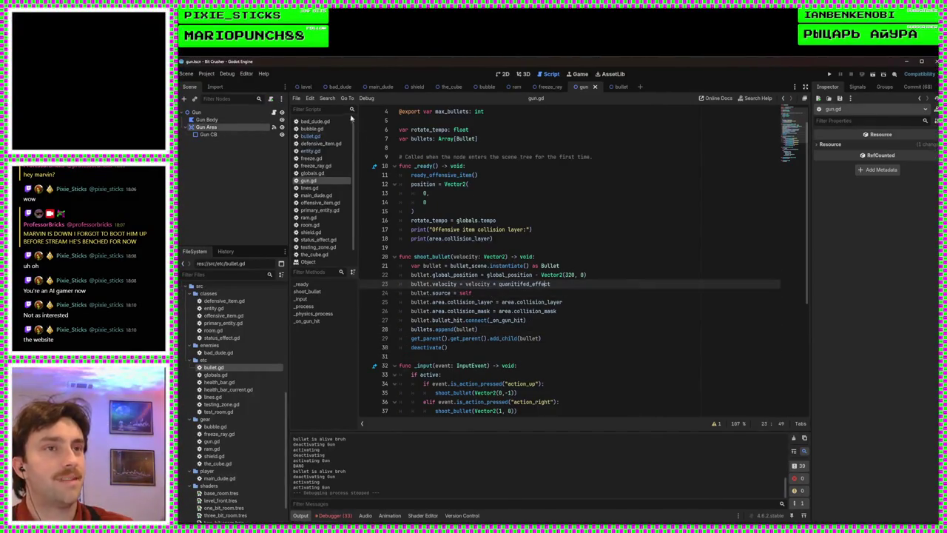
left_click(216, 110)
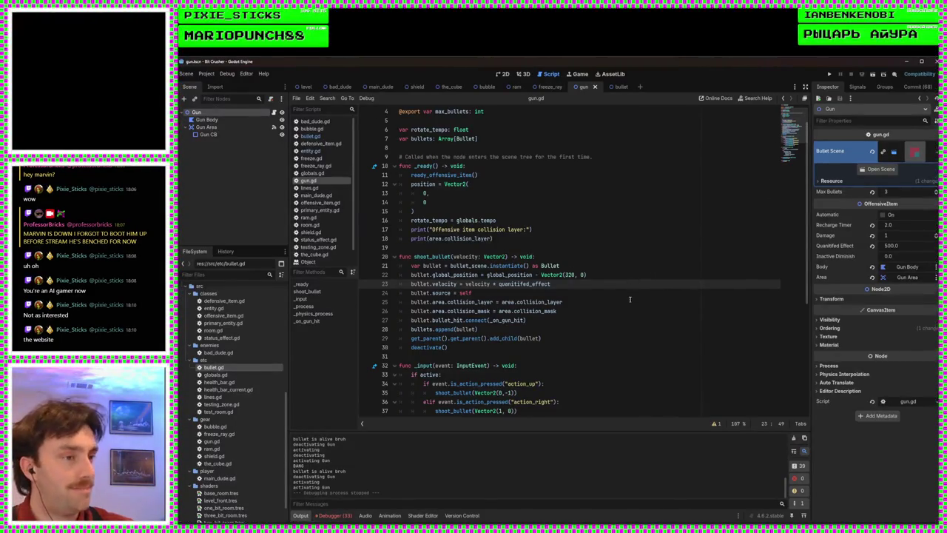
scroll(630, 299, "down", 1)
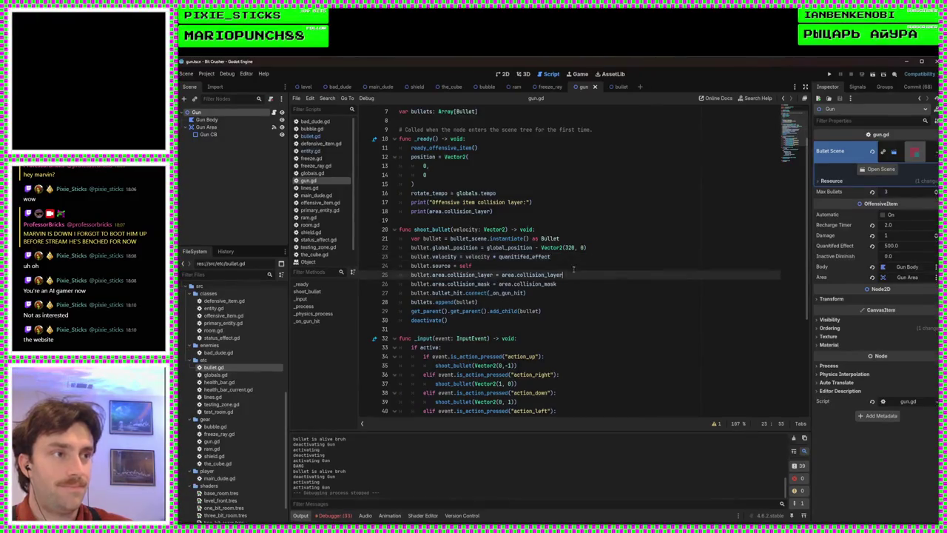
left_click(589, 249)
left_click(555, 266)
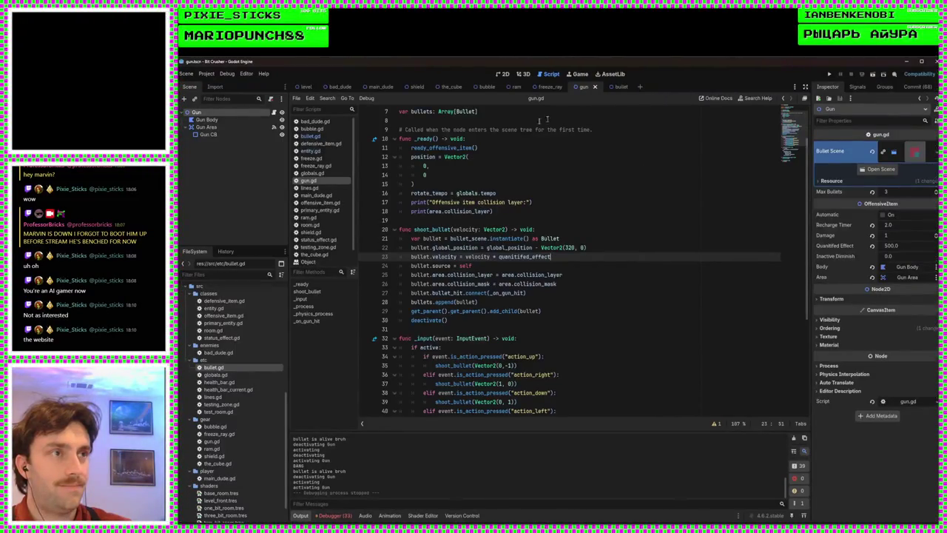
left_click(320, 138)
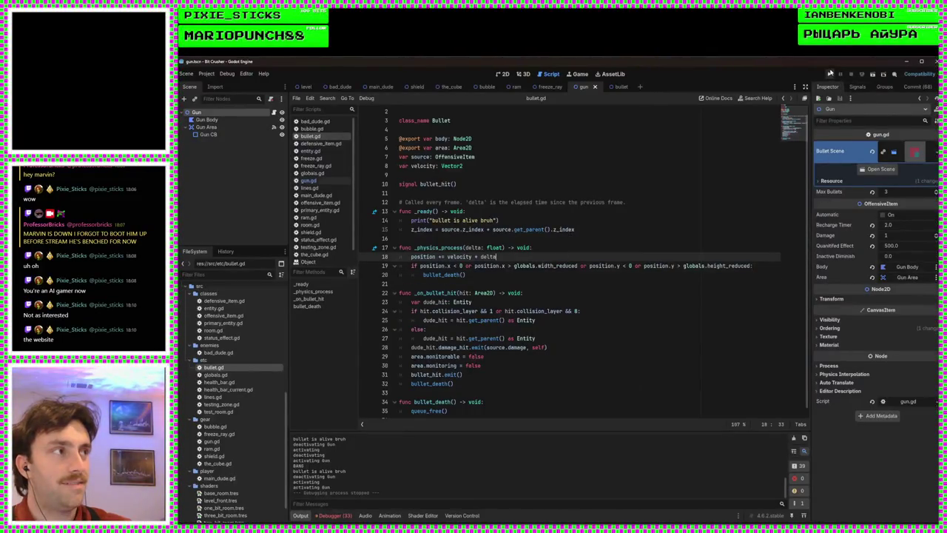
left_click(830, 73)
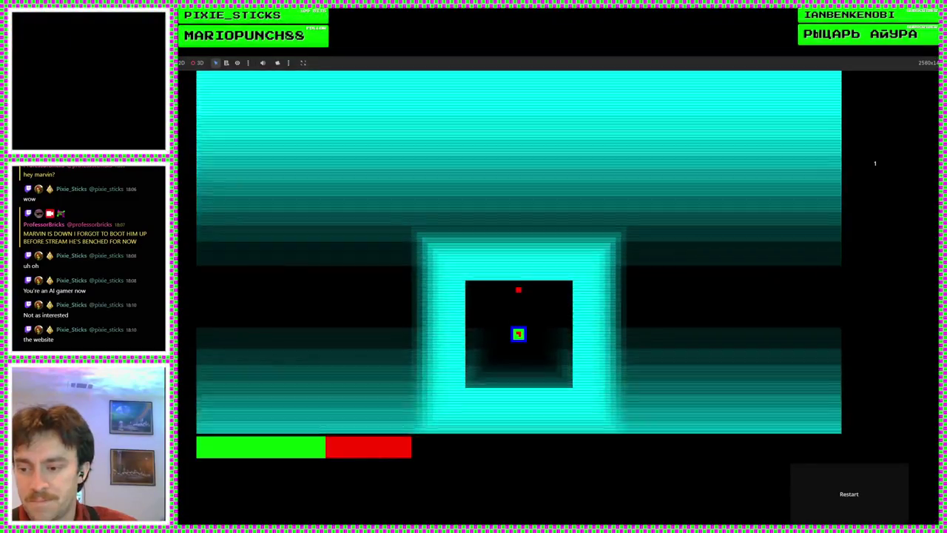
key("F8")
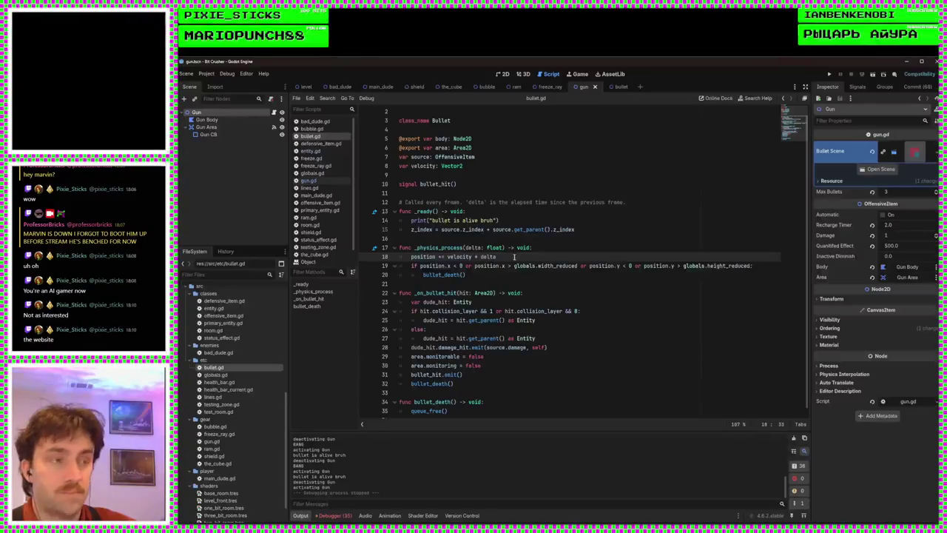
Add print(bullet.velocity) after line 23 in gun.gd and run the game to log the velocity
left_click(311, 180)
key("Return")
type("print(bullet.vel")
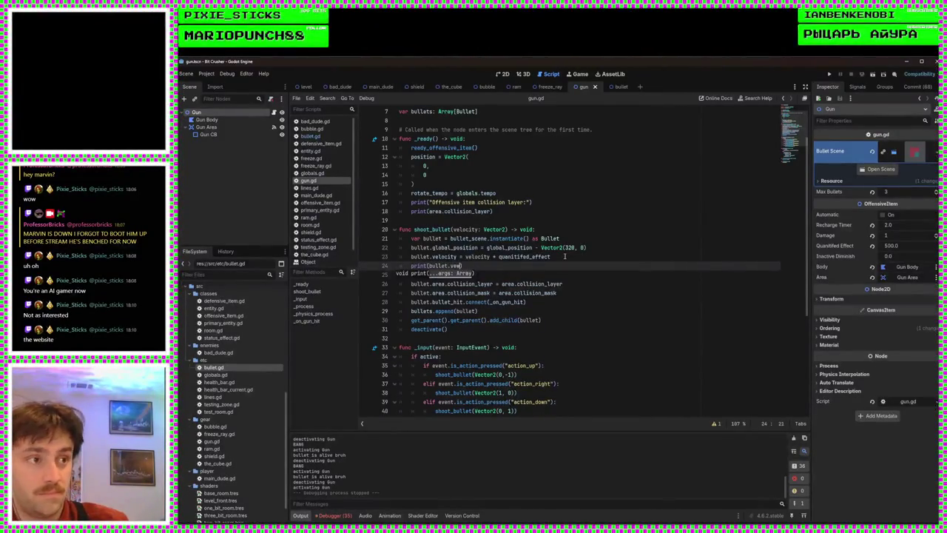
type("l")
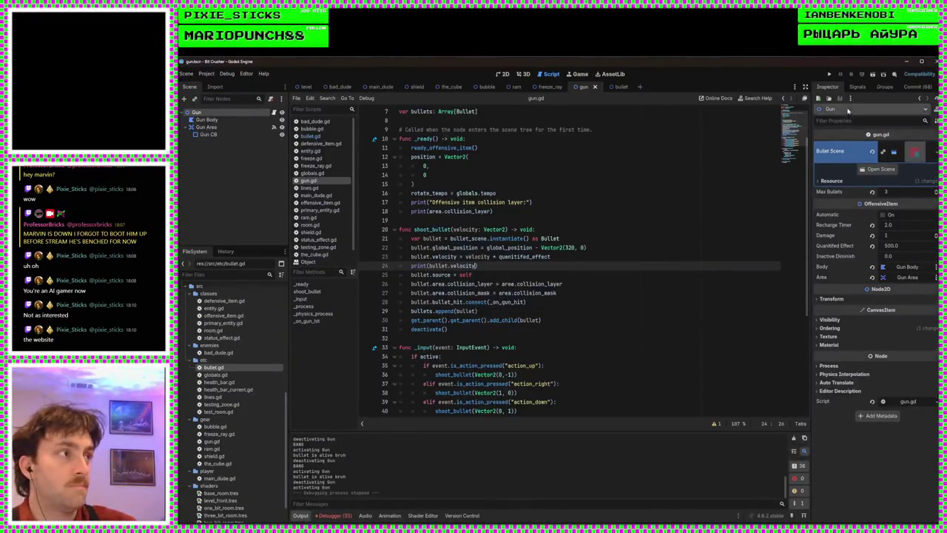
left_click(330, 136)
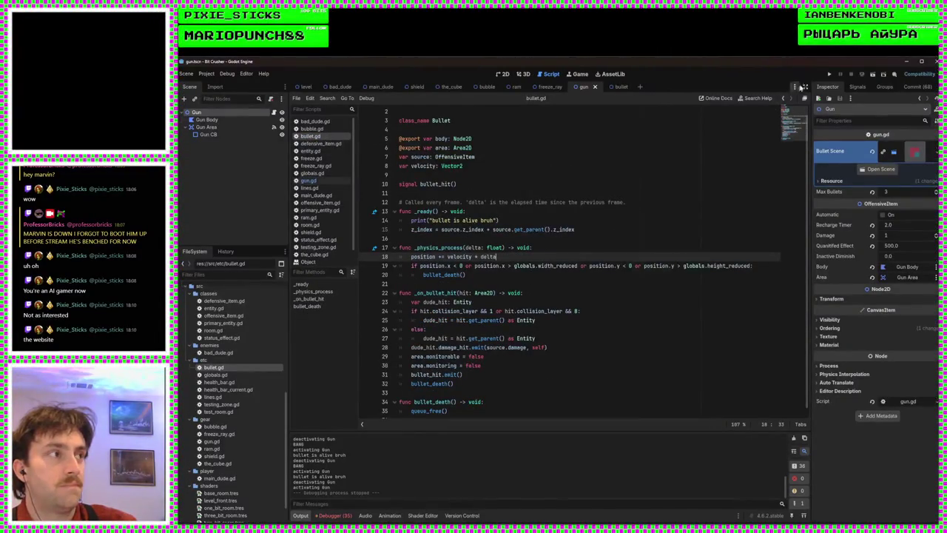
left_click(829, 74)
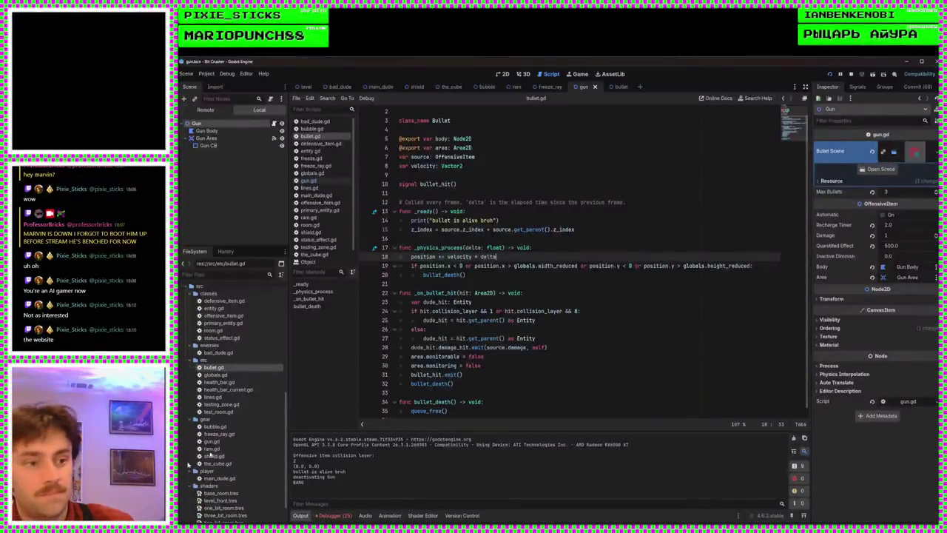
Make bullet.gd line 18 multiply velocity by delta
left_click_drag(321, 466, 293, 466)
key("BackSpace")
key("BackSpace")
key("BackSpace")
type("* delta")
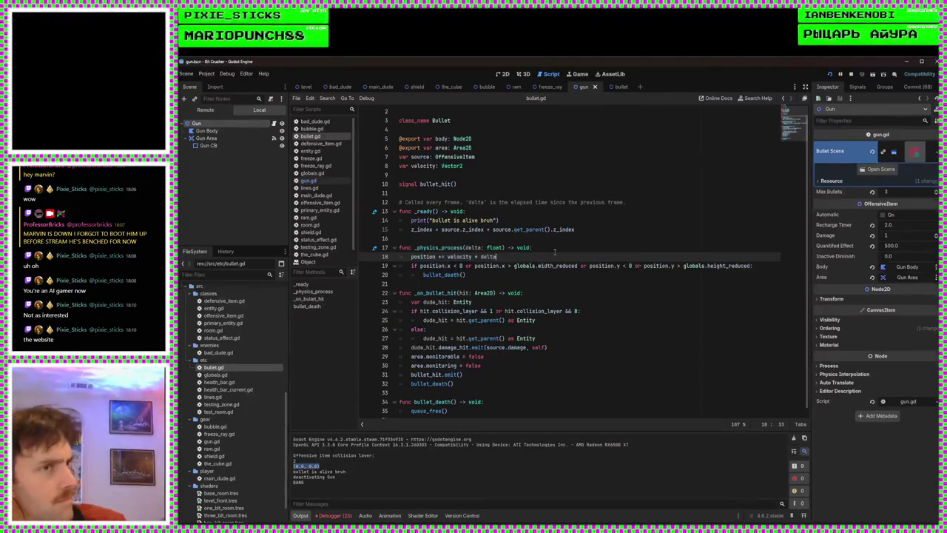
Review gun.gd's quantified_effect scaling, bullet list and bullet_hit connection, then go back to bullet.gd
left_click(310, 180)
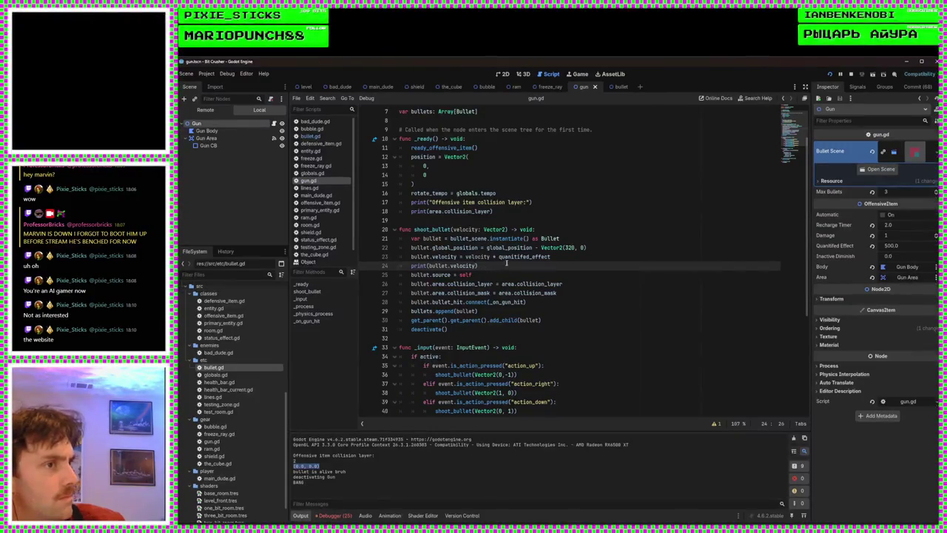
left_click(523, 257)
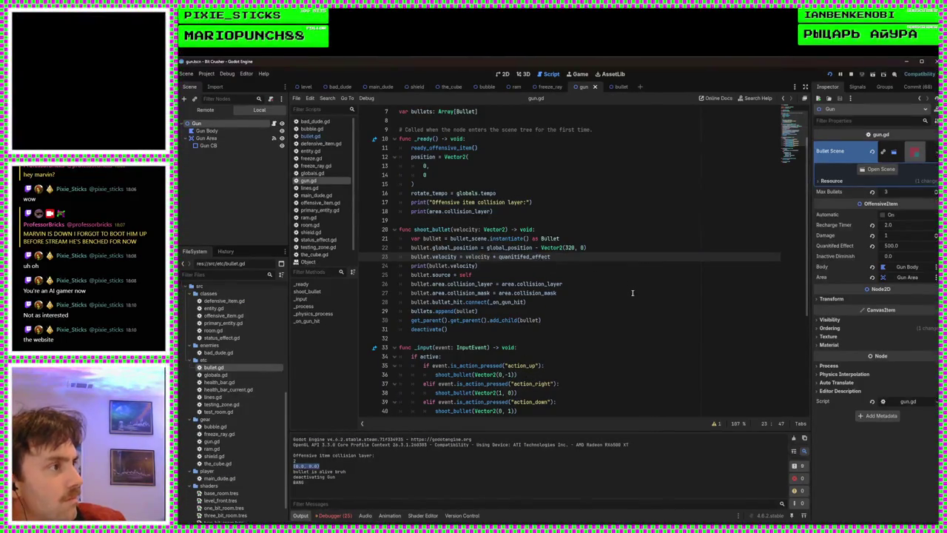
scroll(629, 288, "up", 2)
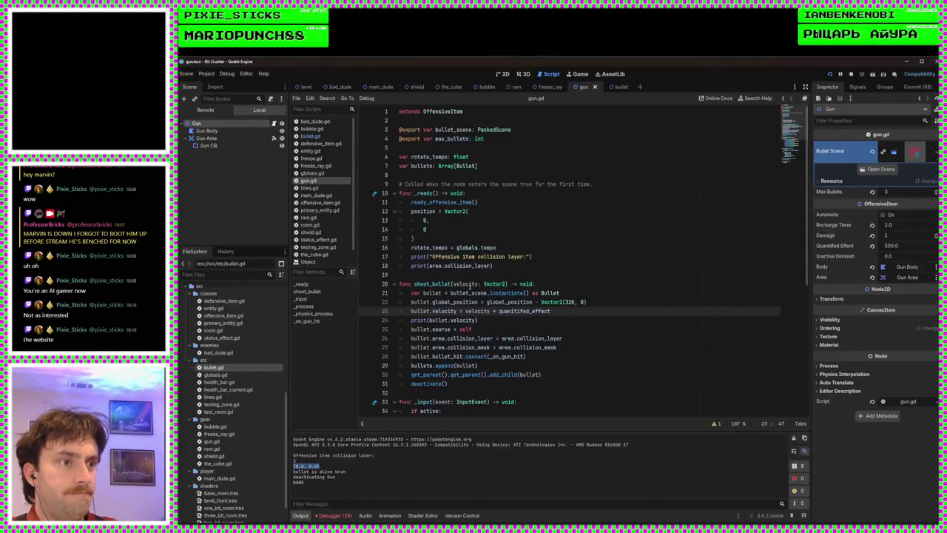
scroll(500, 299, "down", 4)
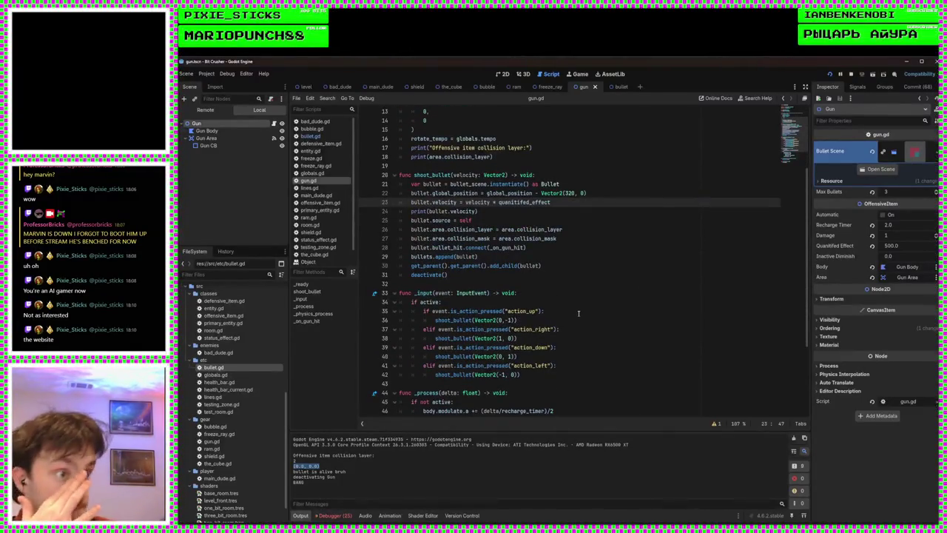
scroll(579, 313, "up", 3)
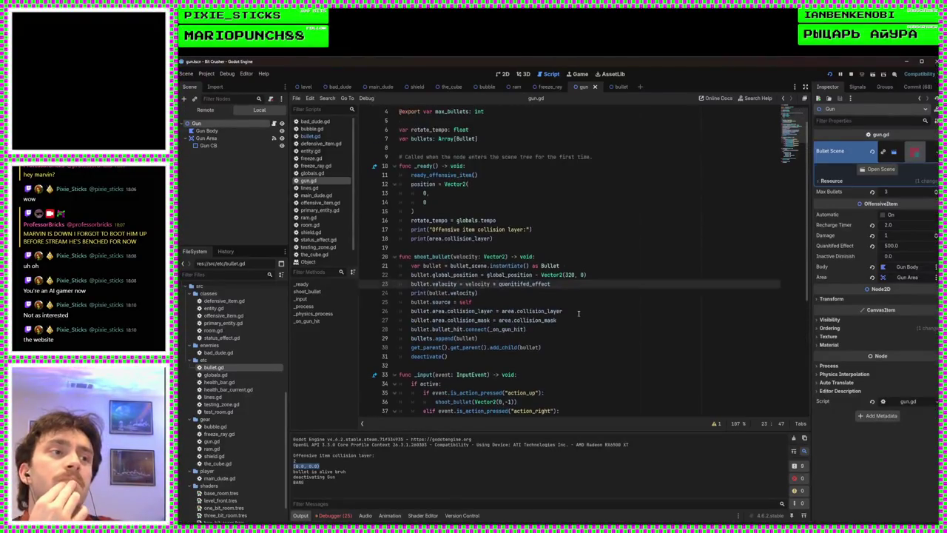
key("Down")
key("Down")
key("Down")
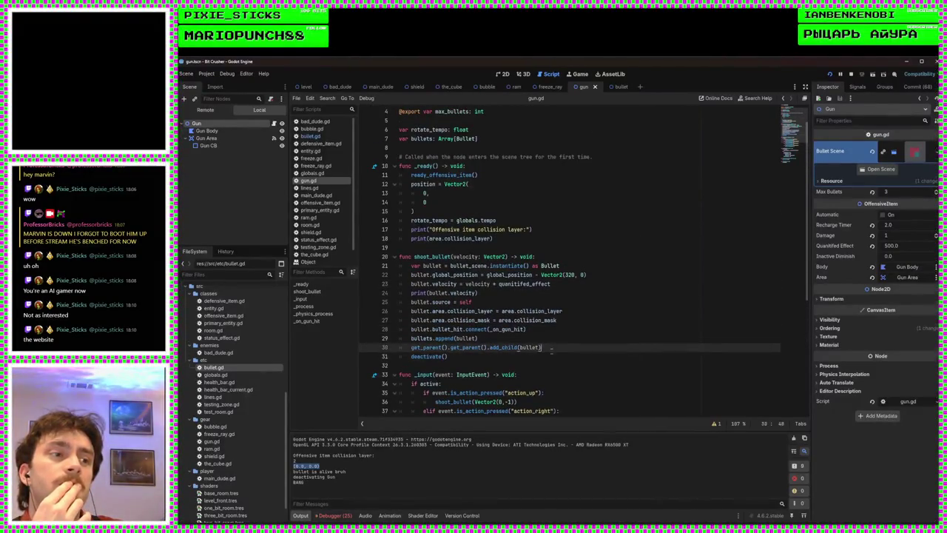
key("Up")
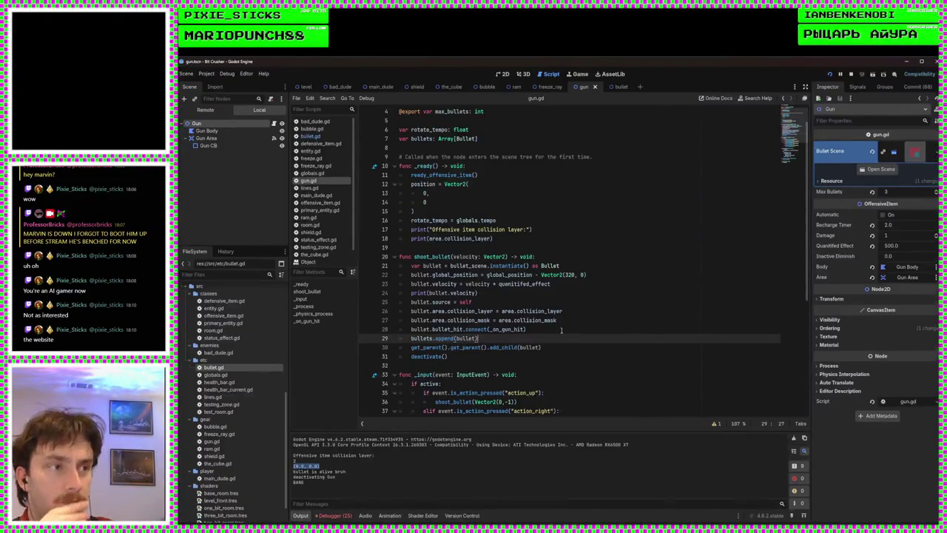
left_click(560, 329)
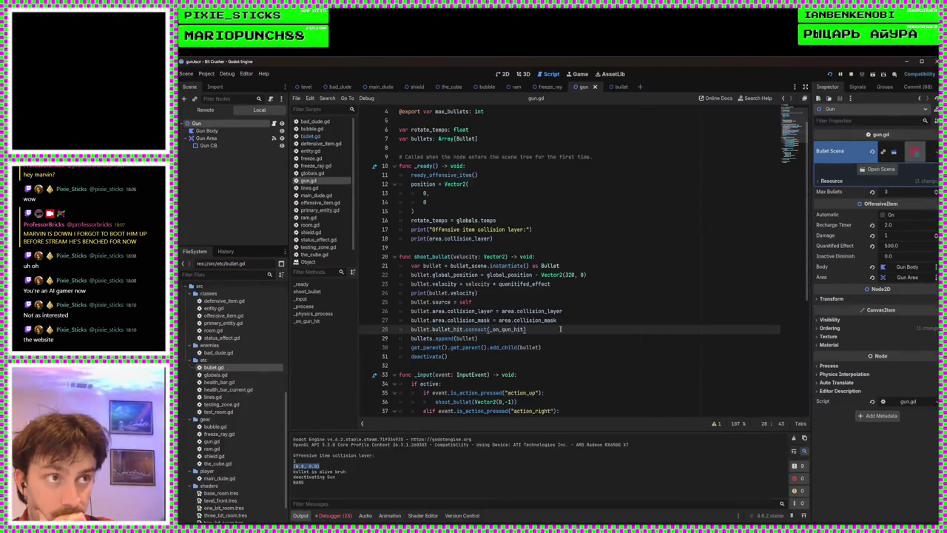
left_click(311, 136)
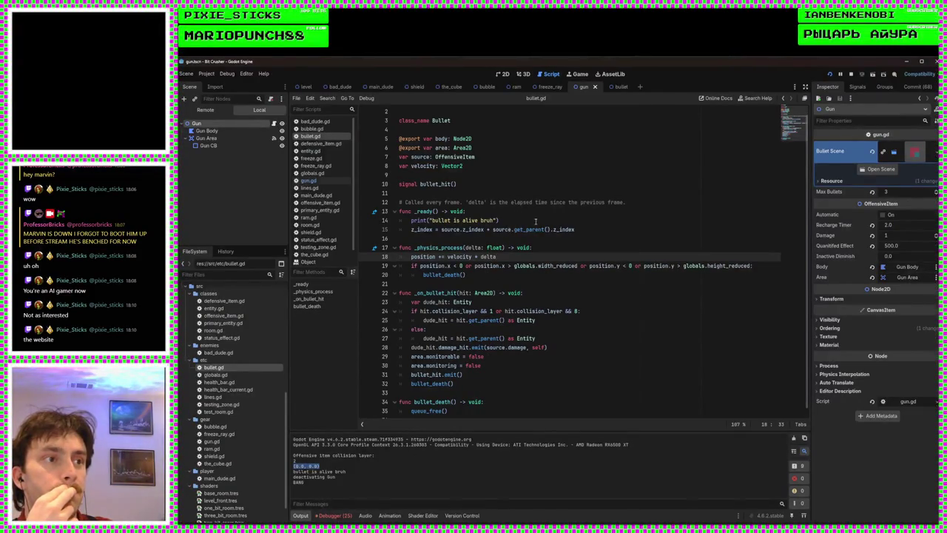
Review bullet.gd's _physics_process position update and the bullet_death call on line 20
left_click(462, 248)
left_click(493, 256)
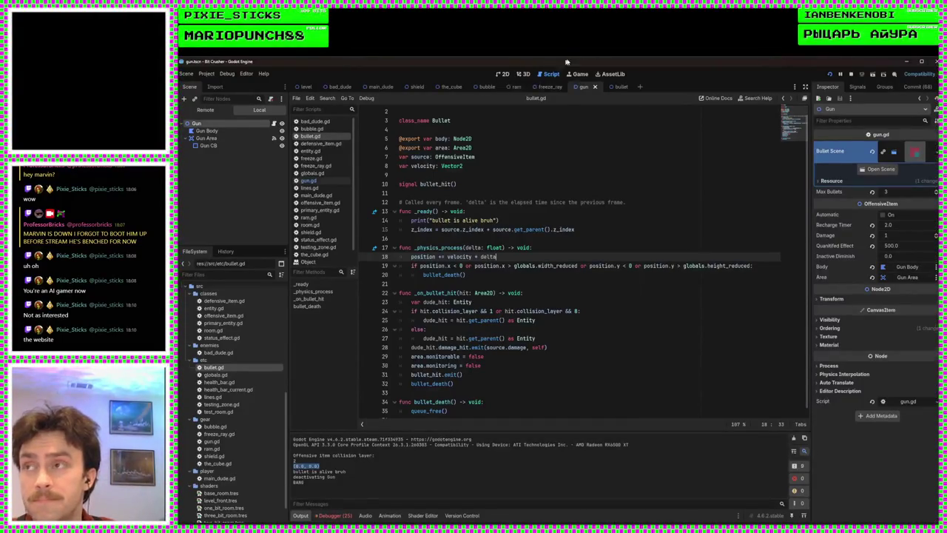
left_click(479, 274)
left_click(566, 267)
left_click(483, 276)
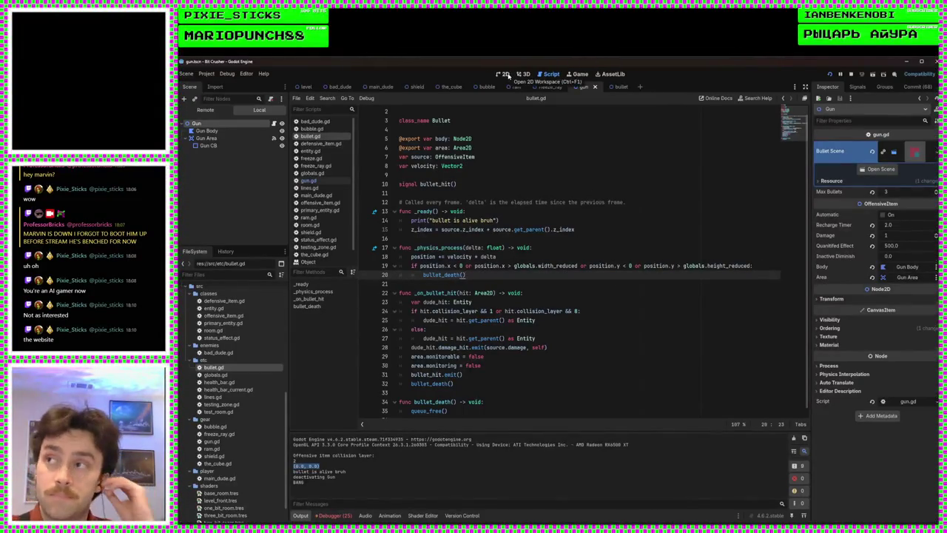
left_click(493, 237)
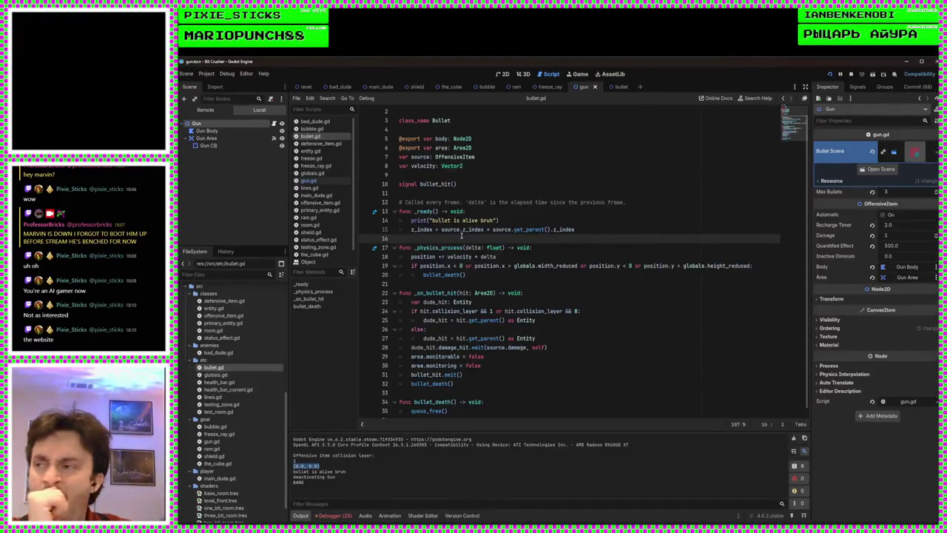
Check the bullet_hit signal, z_index line and velocity declaration, then return to gun.gd
left_click(453, 193)
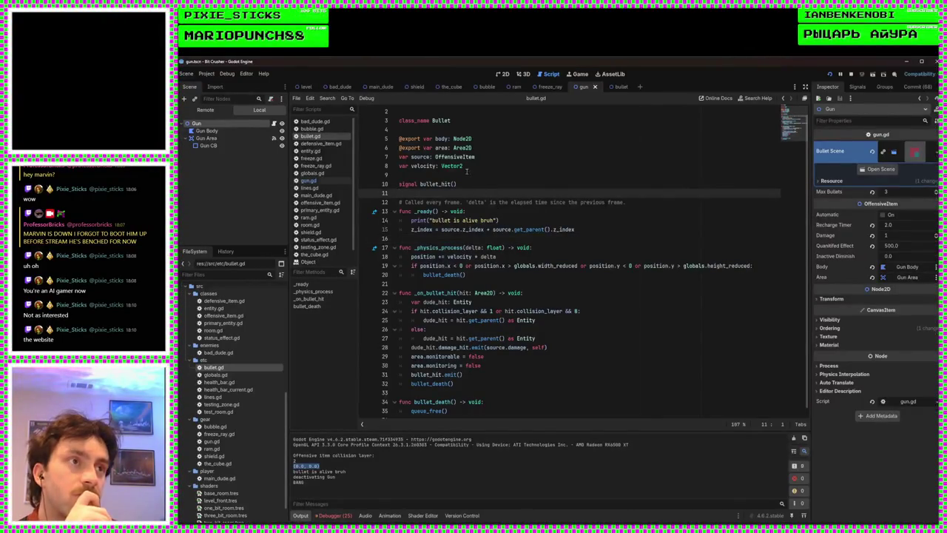
scroll(477, 189, "up", 1)
left_click(557, 265)
left_click(549, 238)
type(".")
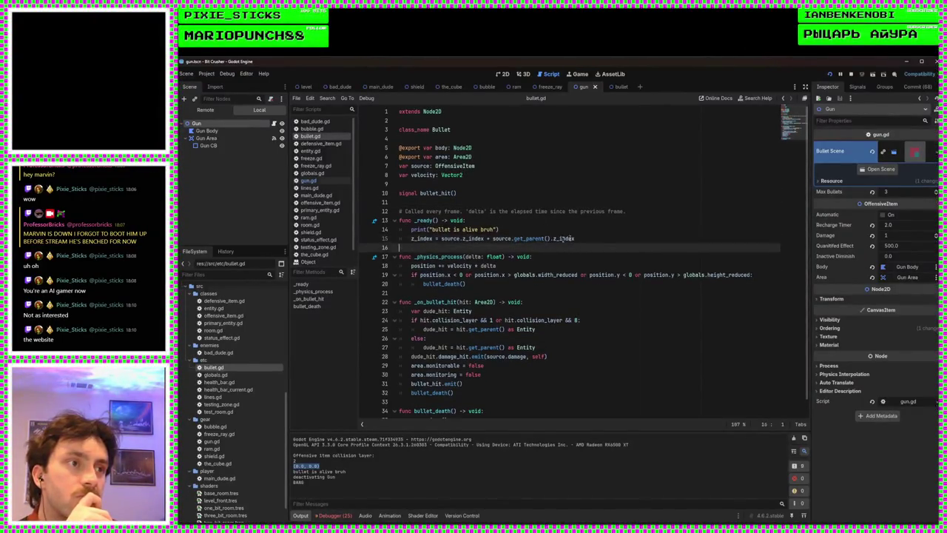
left_click(507, 192)
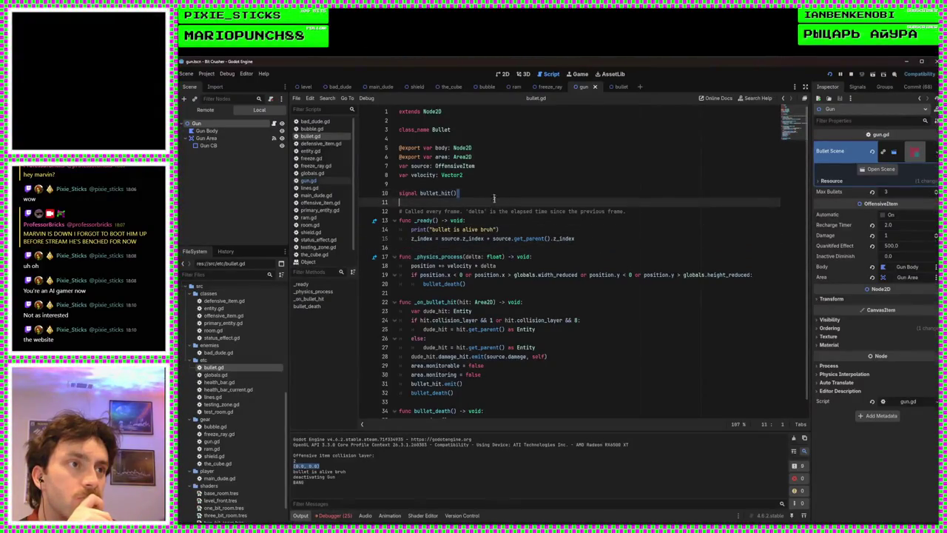
left_click(506, 174)
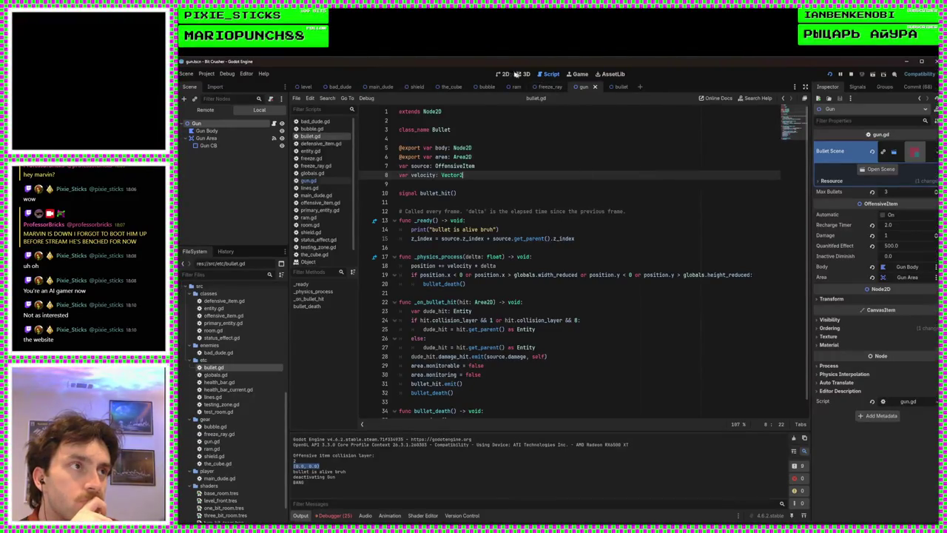
left_click(328, 181)
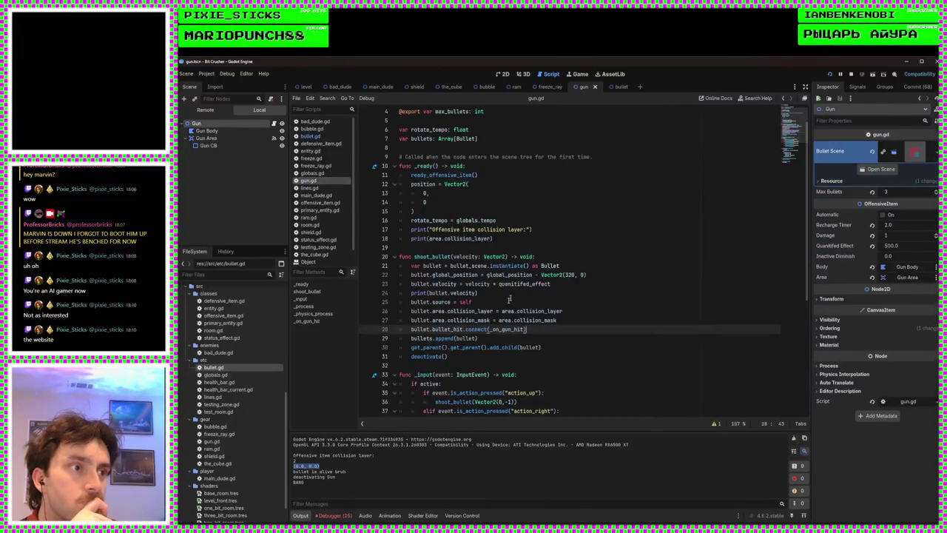
Remove the quantified_effect multiplier from line 23 and run the game with unscaled bullets
double_click(535, 285)
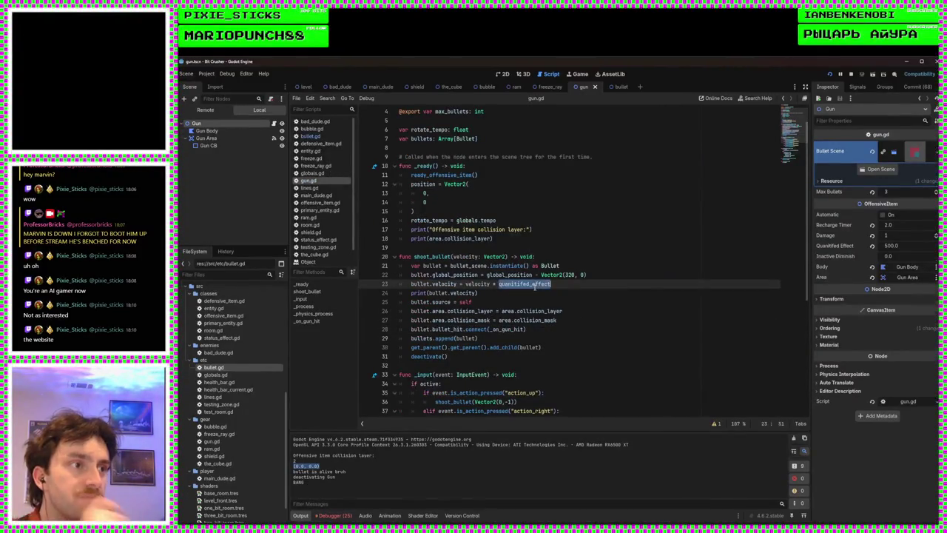
key("BackSpace")
key("BackSpace")
key("BackSpace")
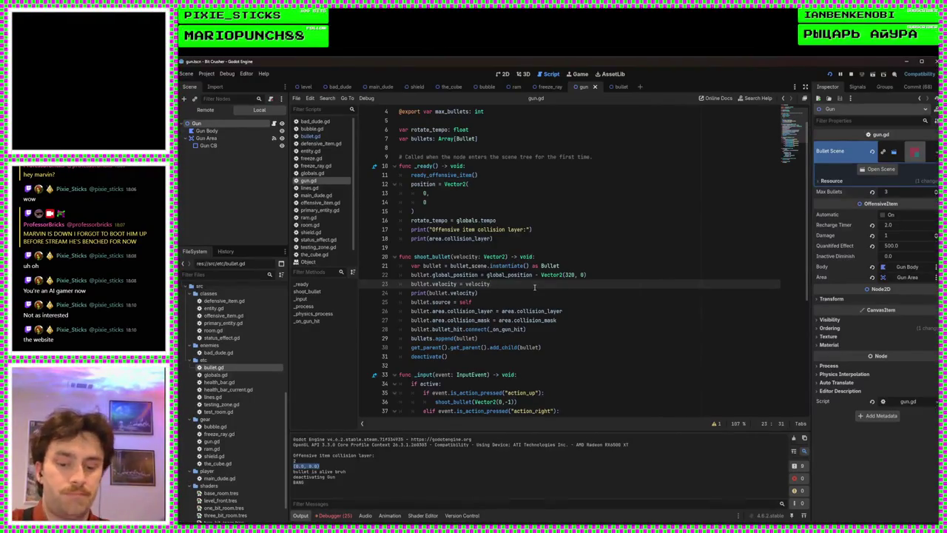
key("F5")
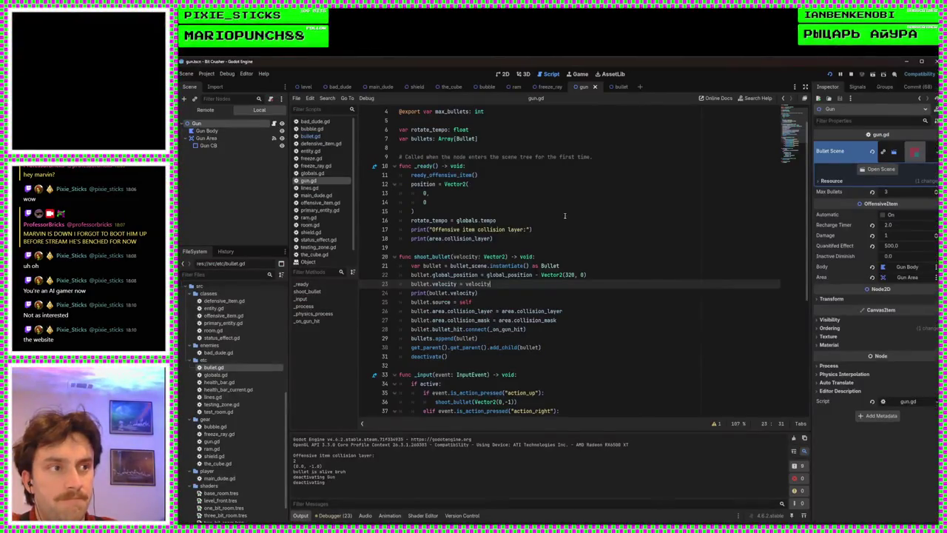
Restore '* quantified_effect', confirm the gun's Quantified Effect stays 500.0, and run the game again
type(" * quantified_effect")
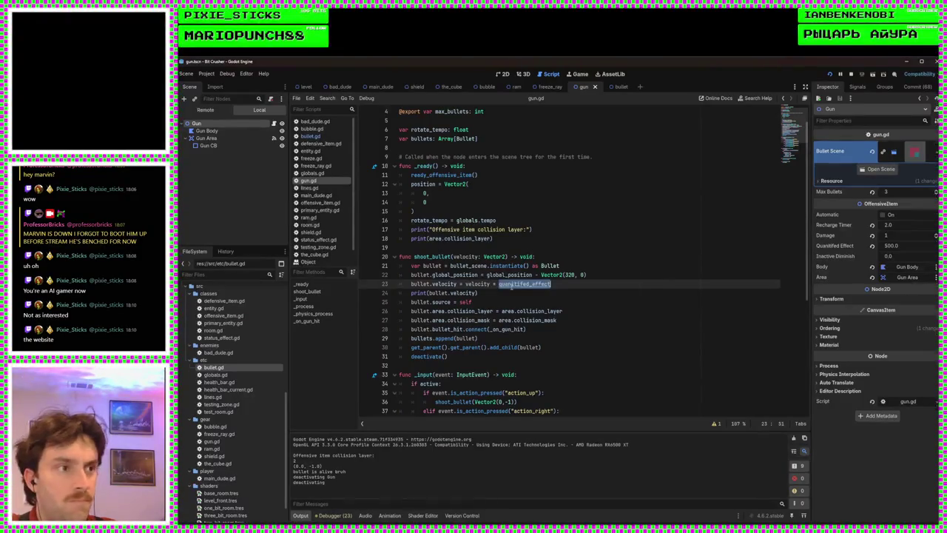
left_click(617, 291)
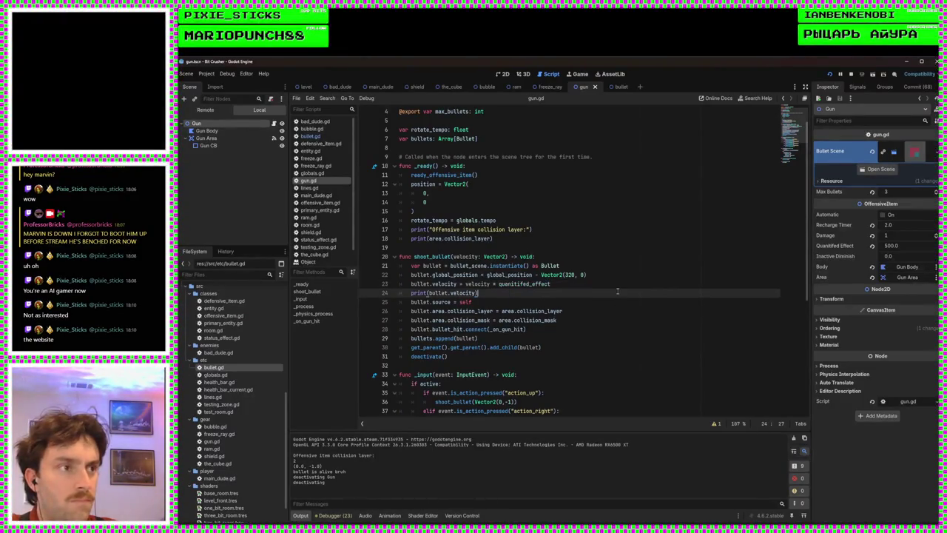
left_click(535, 284)
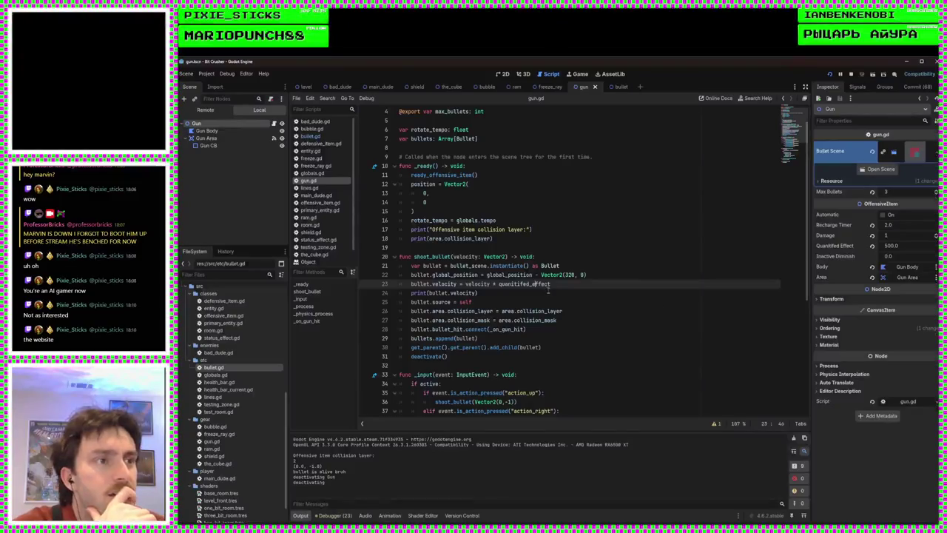
left_click(904, 247)
key("Return")
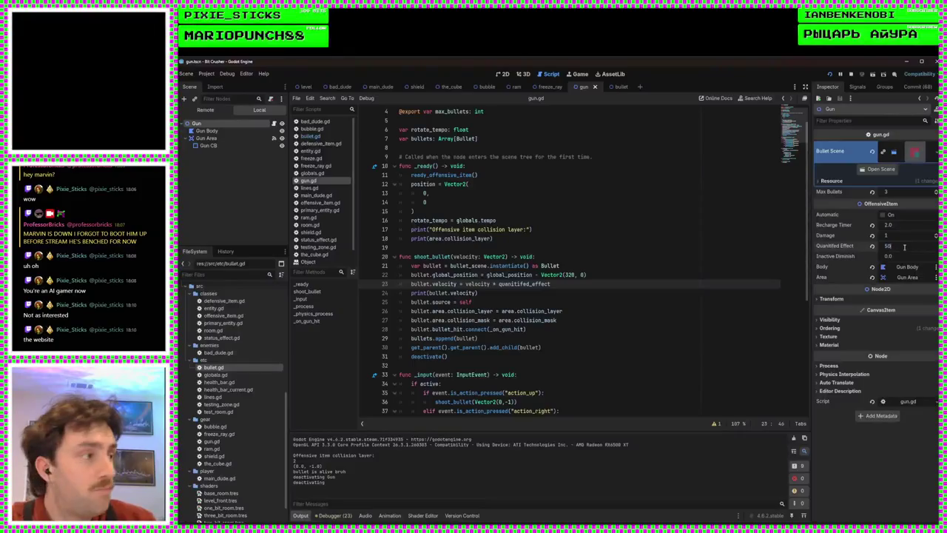
left_click(829, 74)
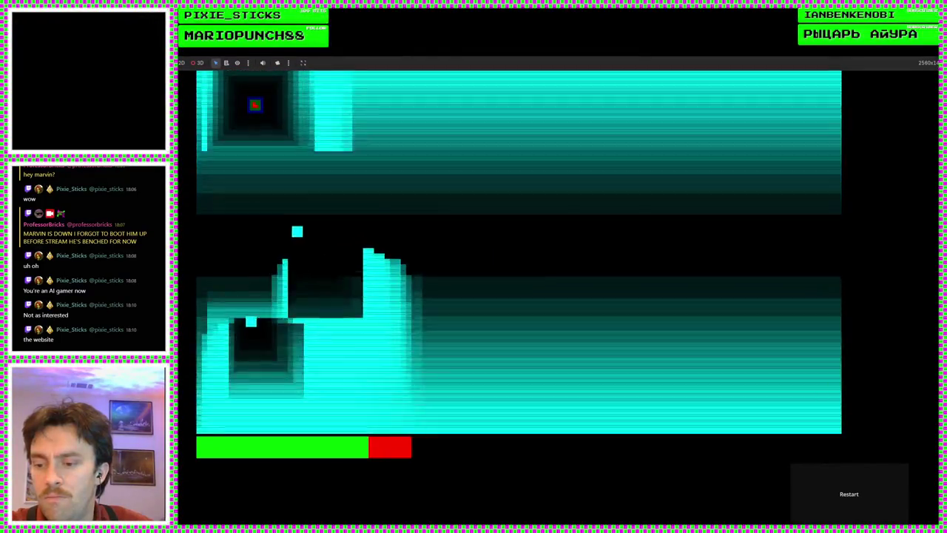
key("F8")
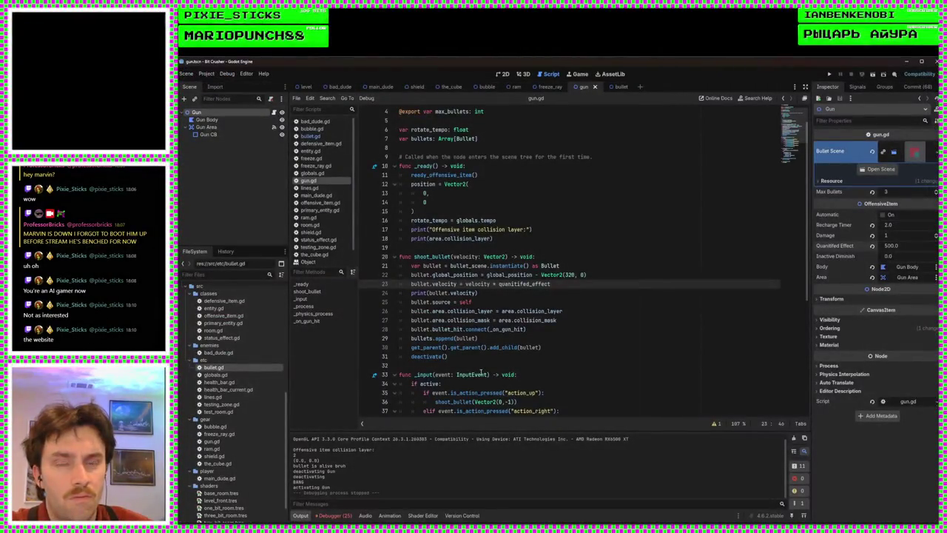
scroll(481, 374, "up", 3)
left_click(588, 310)
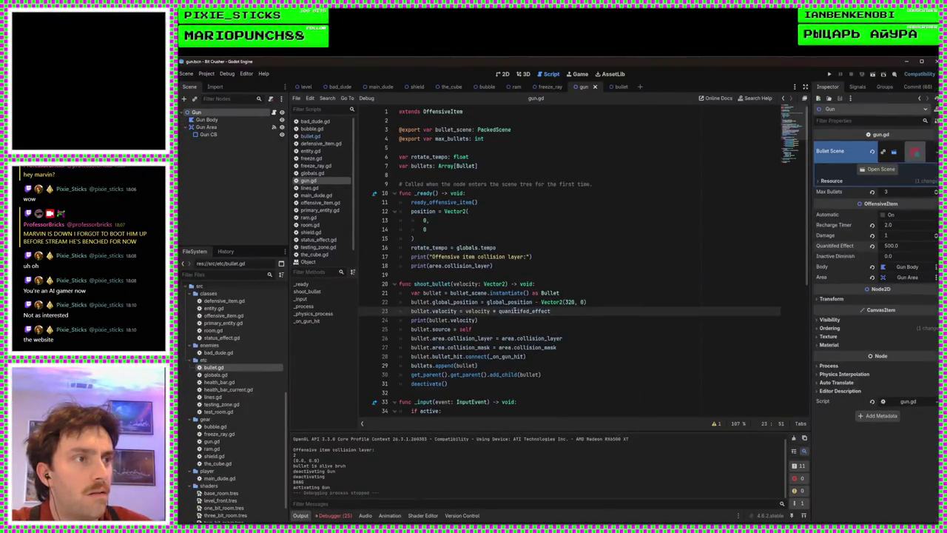
left_click(587, 304)
key("Return")
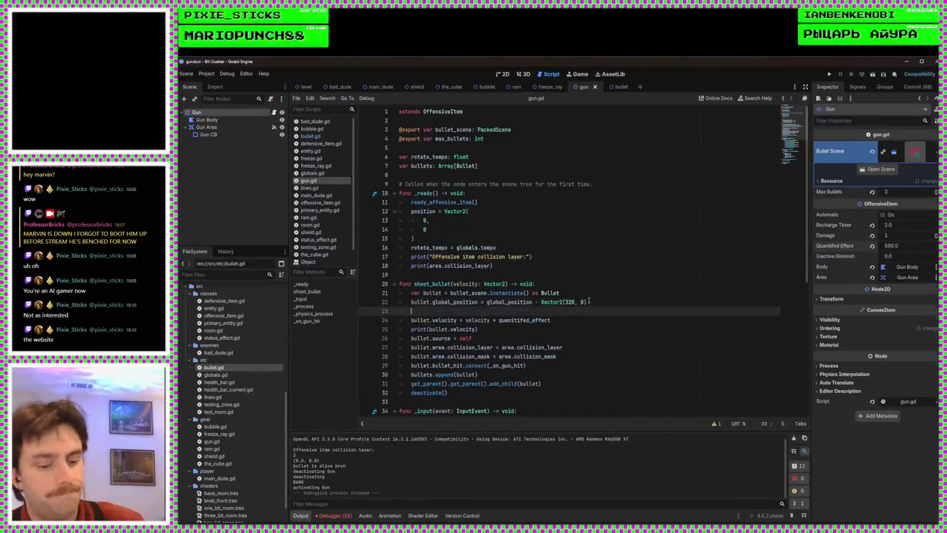
type("[]")
key("BackSpace")
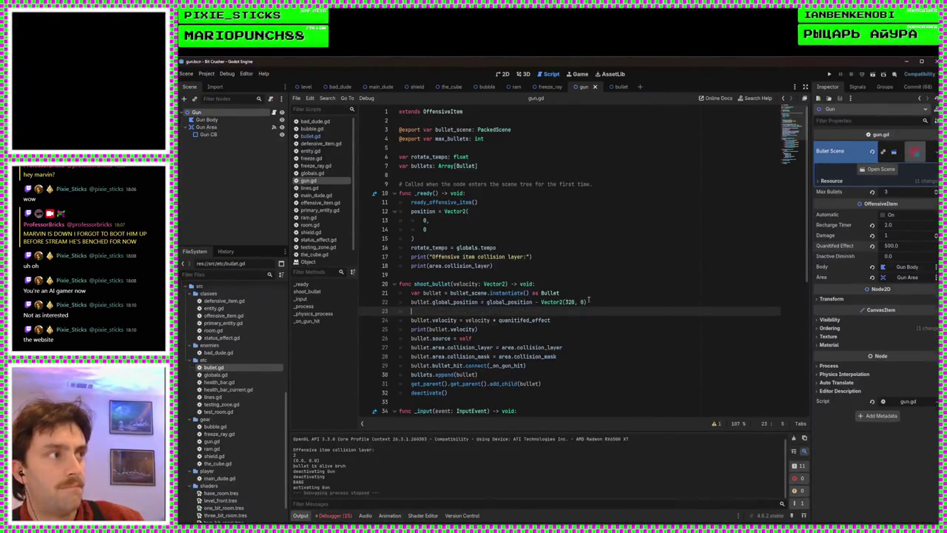
type("print(qu")
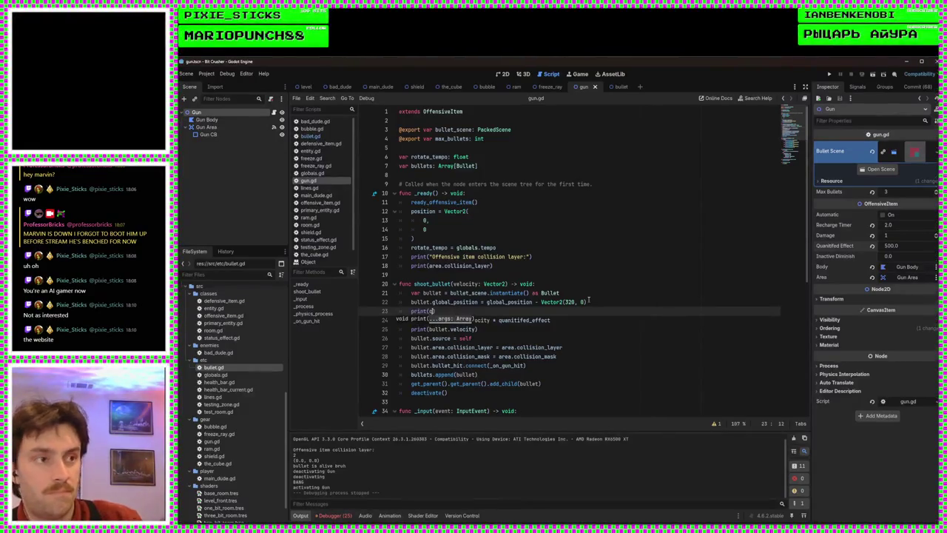
key("Return")
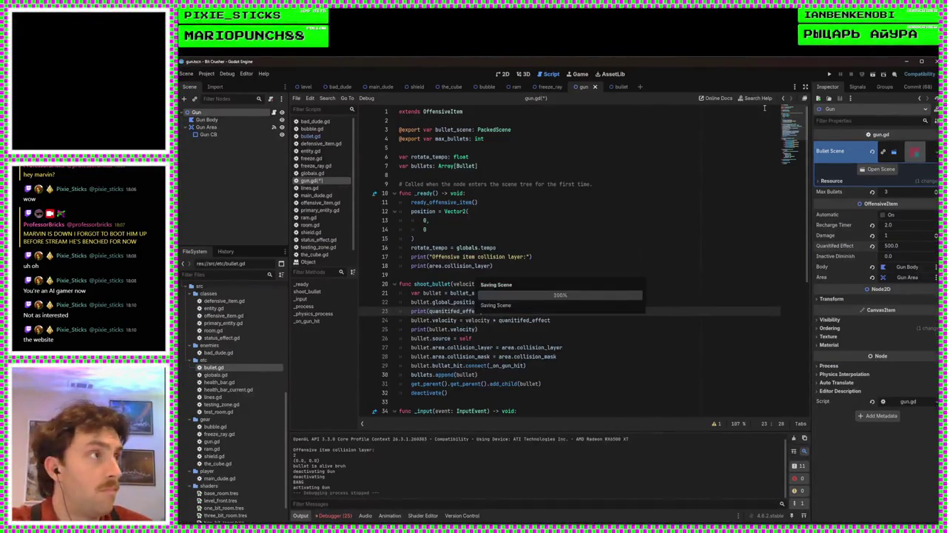
left_click(832, 75)
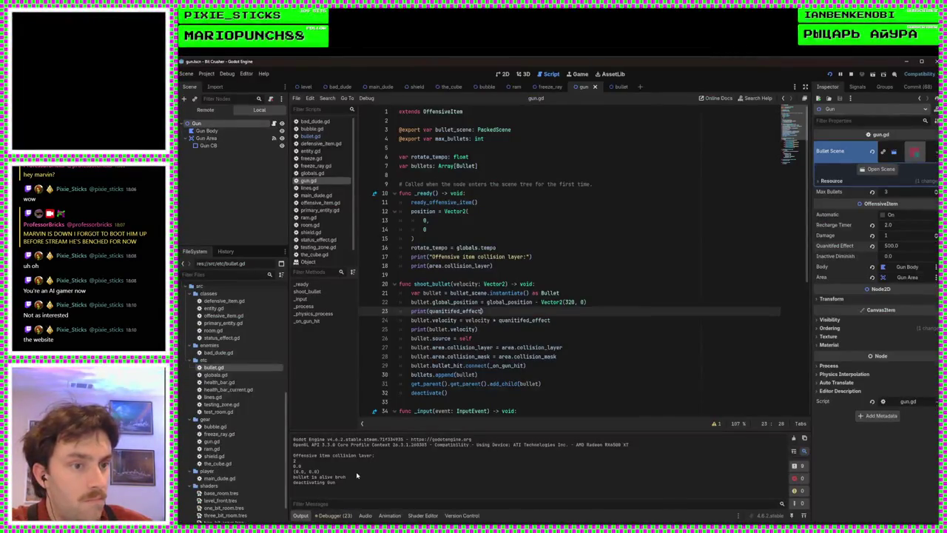
left_click_drag(301, 466, 295, 465)
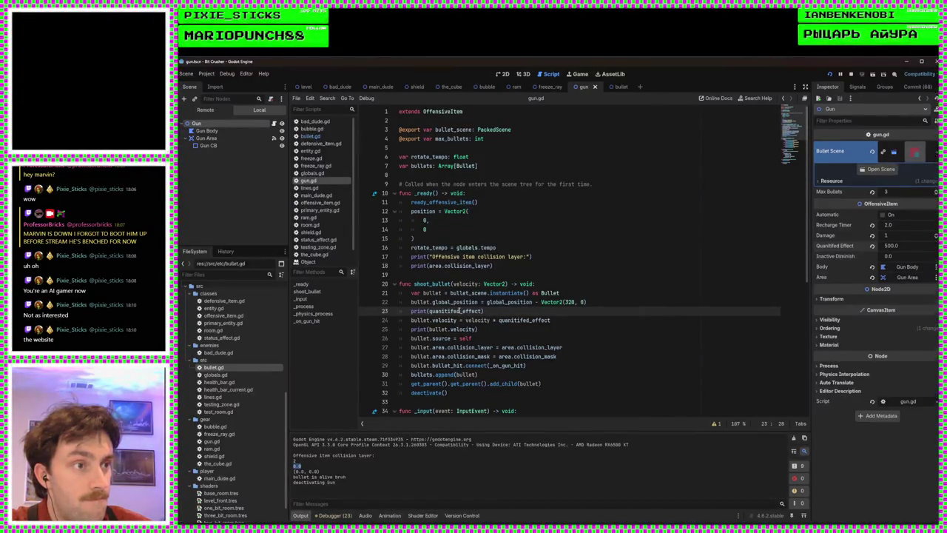
scroll(459, 311, "down", 5)
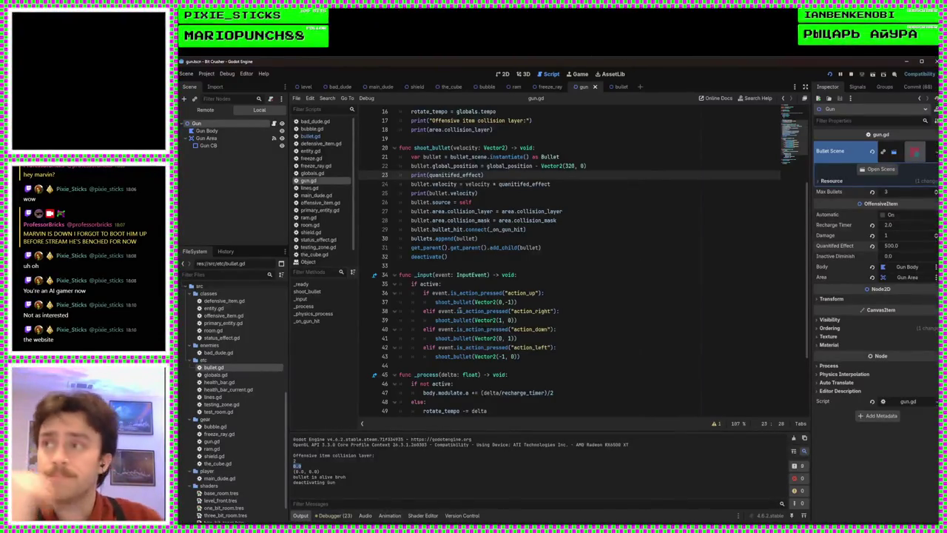
scroll(499, 302, "down", 4)
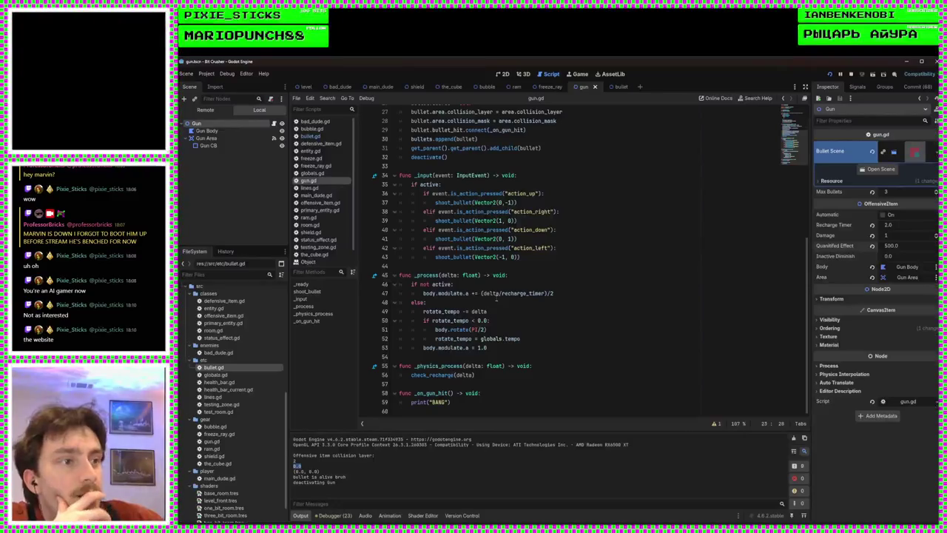
scroll(493, 306, "up", 9)
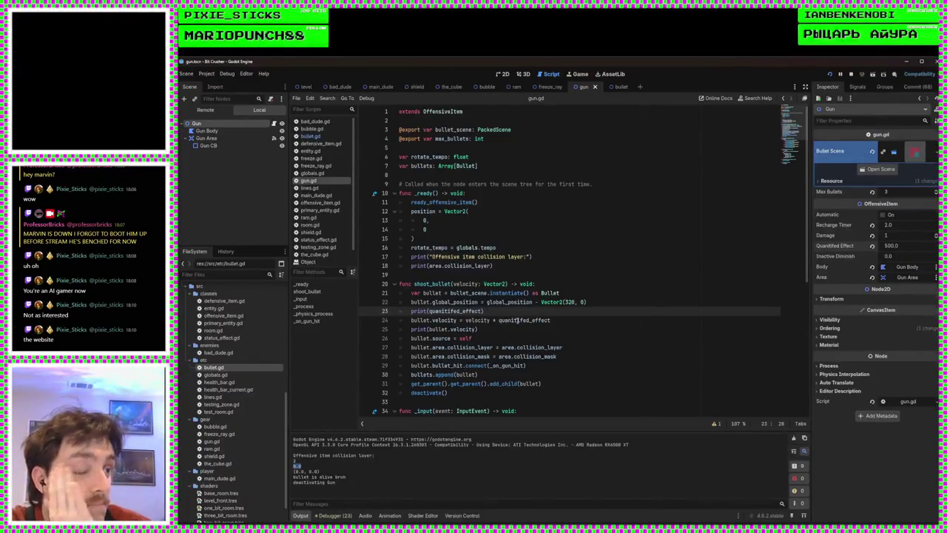
Look over the main_dude and bullet scenes, then show the gun scene in the 2D view
left_click(564, 320)
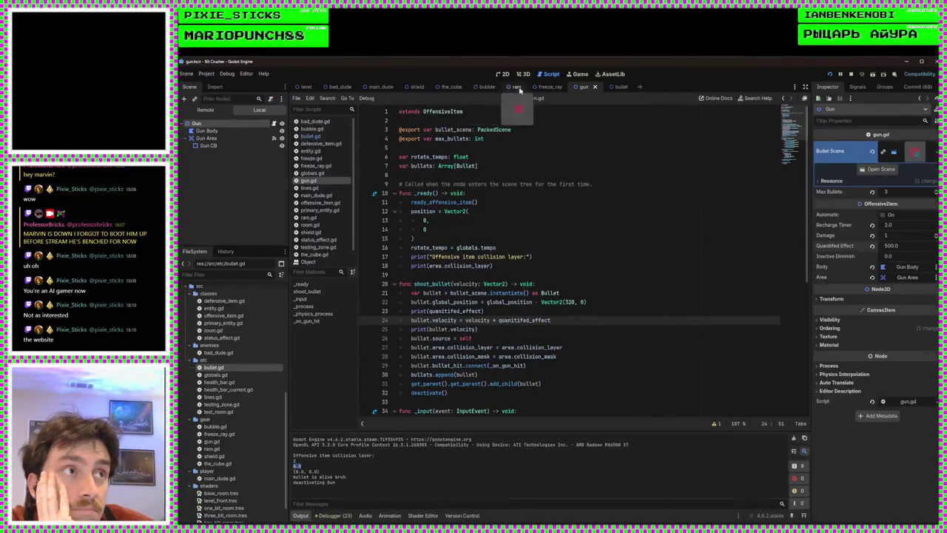
left_click(380, 87)
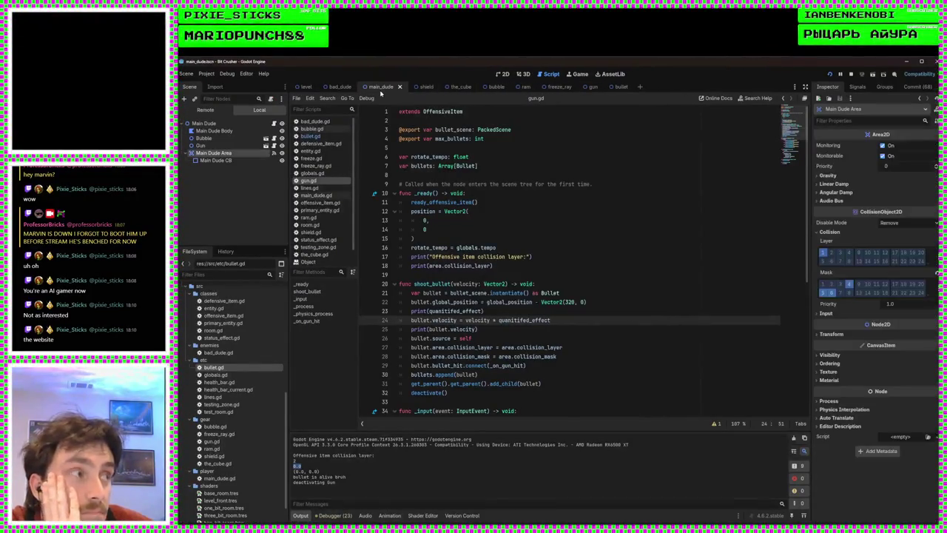
left_click(239, 124)
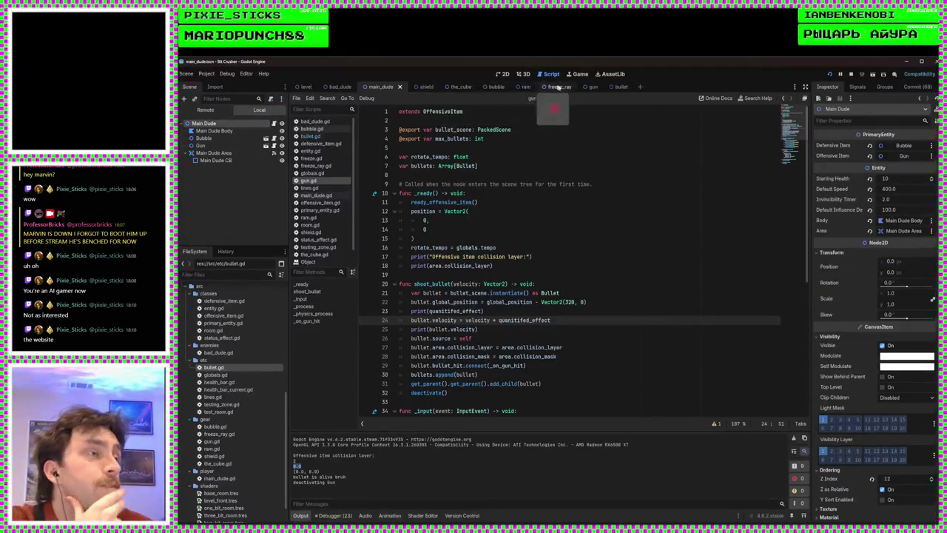
left_click(594, 88)
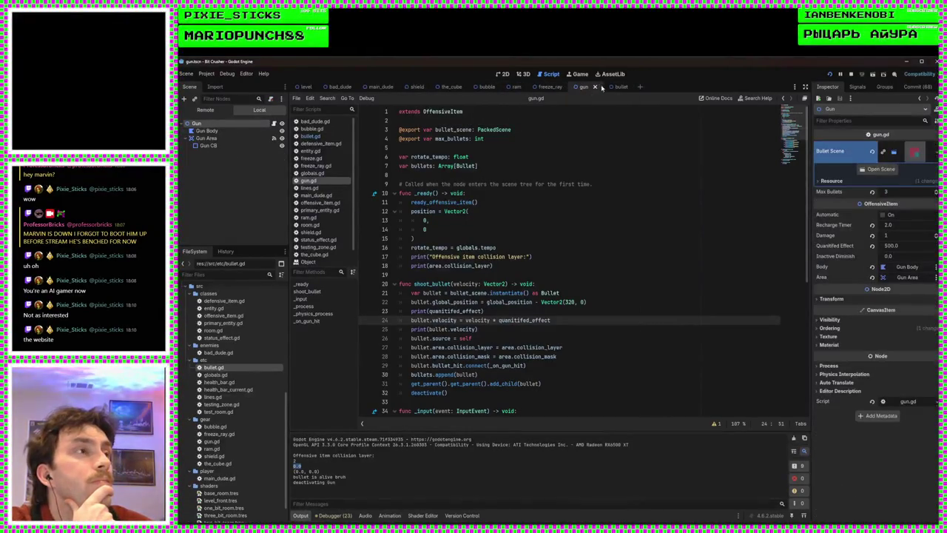
left_click(621, 87)
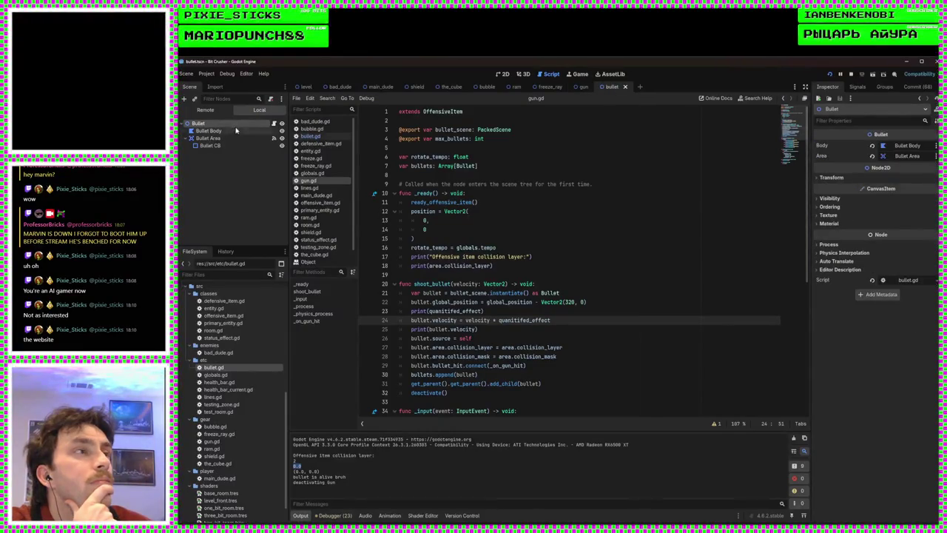
left_click(582, 87)
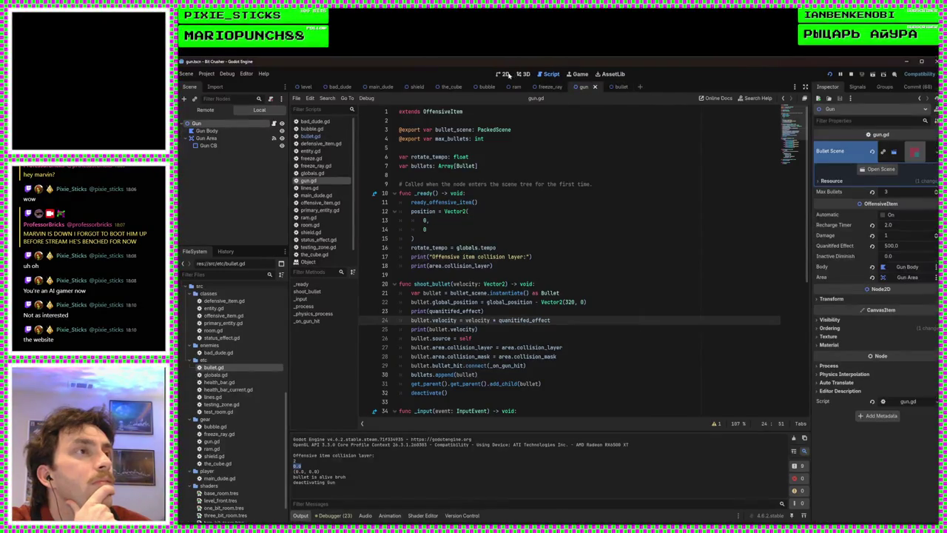
left_click(503, 74)
left_click(620, 86)
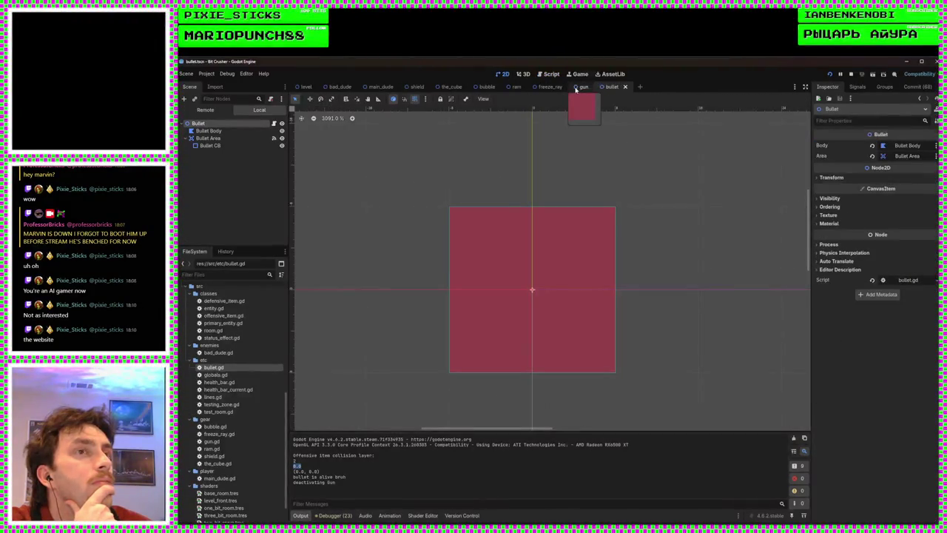
left_click(583, 86)
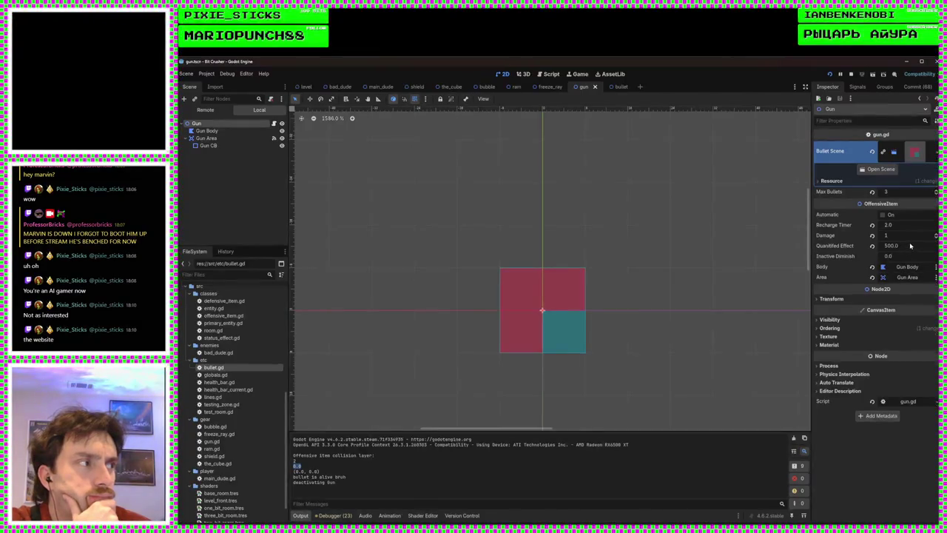
Set the gun's Quantified Effect to 2 and test-run the game
left_click(897, 246)
type("2")
key("Return")
left_click(830, 74)
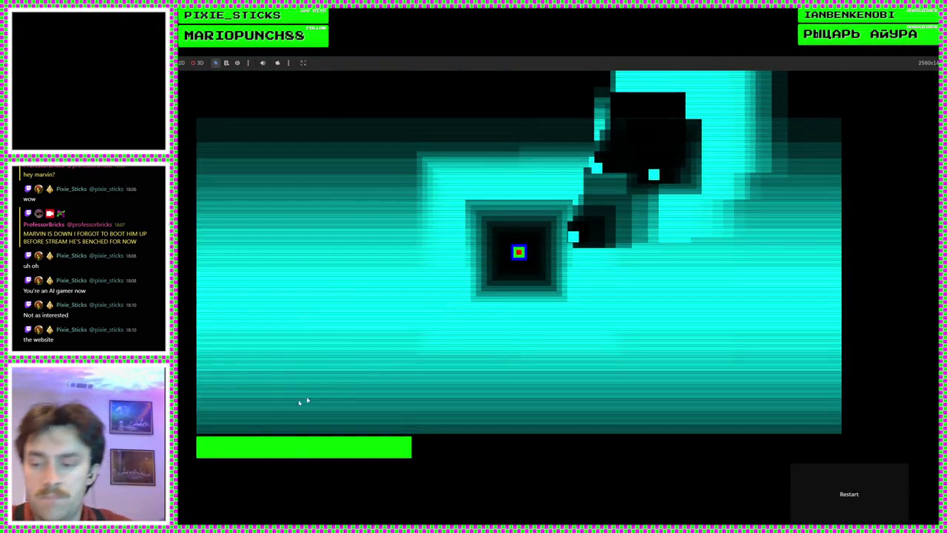
key("F8")
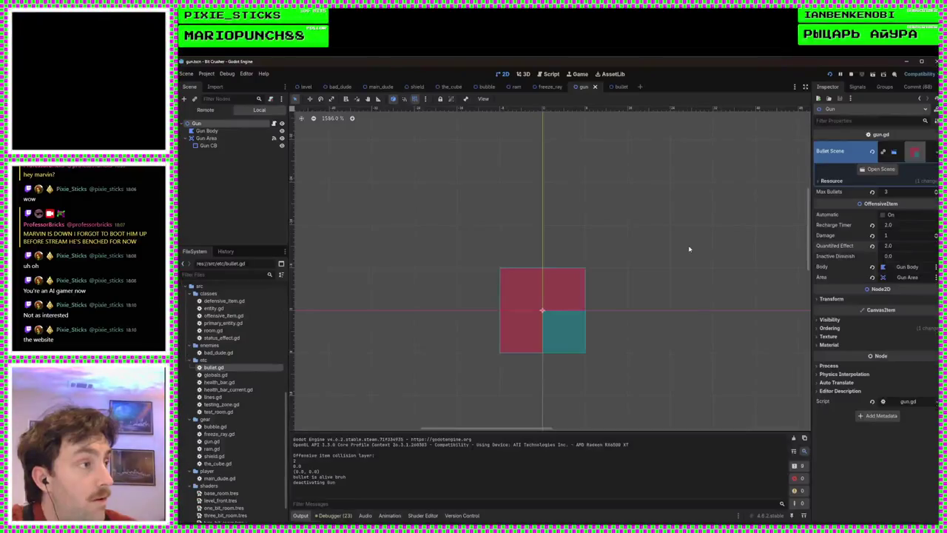
Restore Quantified Effect to 500, save the gun scene, and return to gun.gd's bullet velocity line
left_click(894, 247)
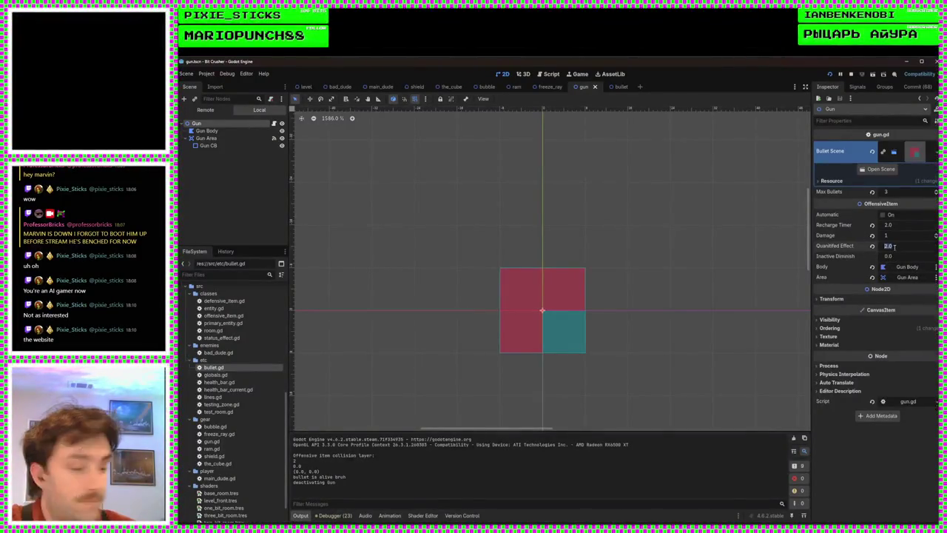
type("500")
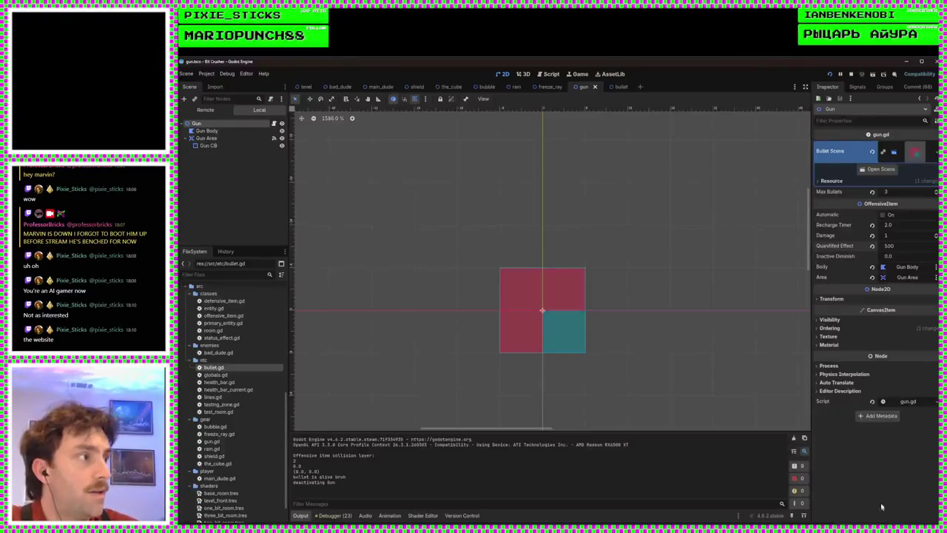
key("Return")
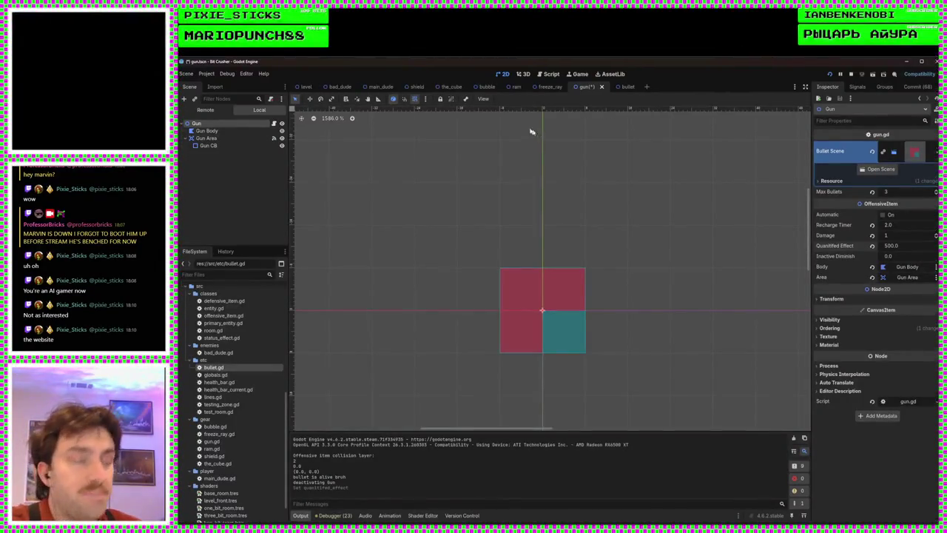
key("ctrl+s")
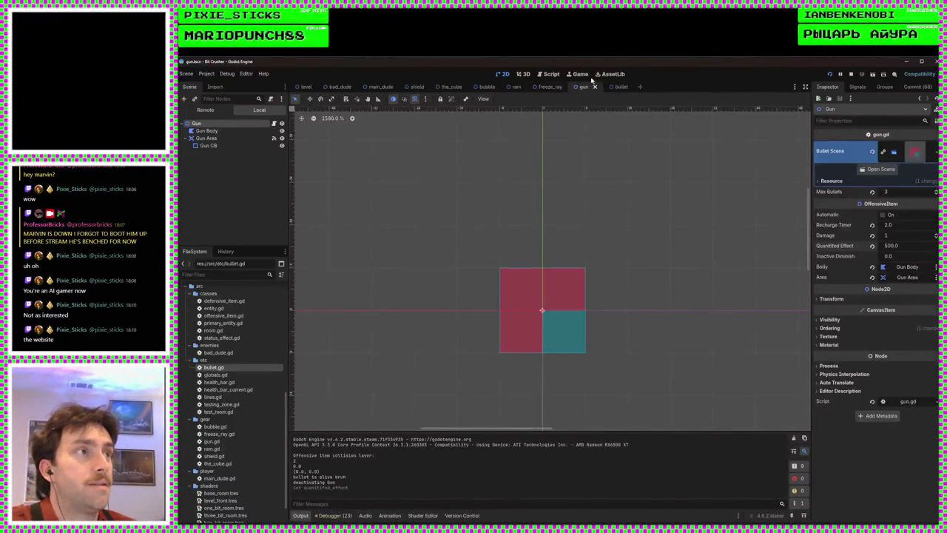
left_click(552, 74)
left_click(564, 320)
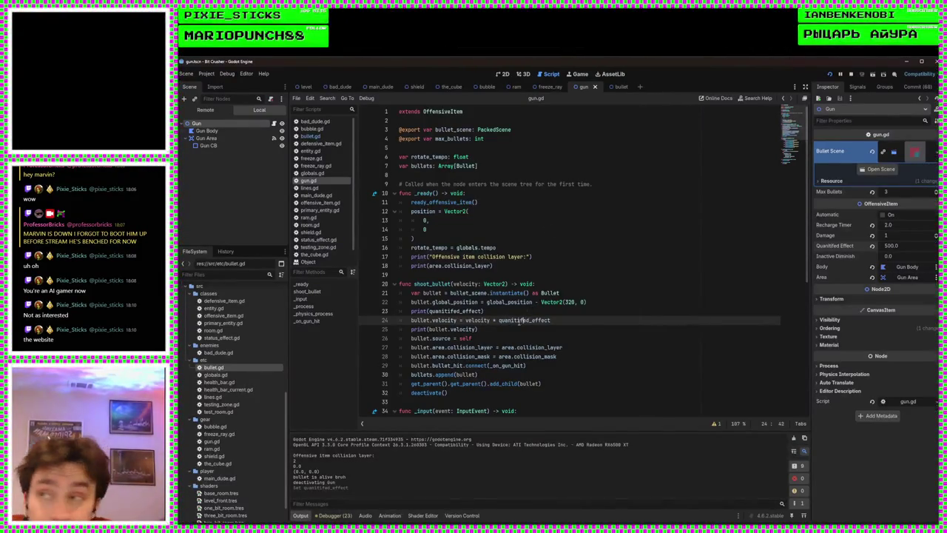
scroll(520, 320, "up", 5, "ctrl")
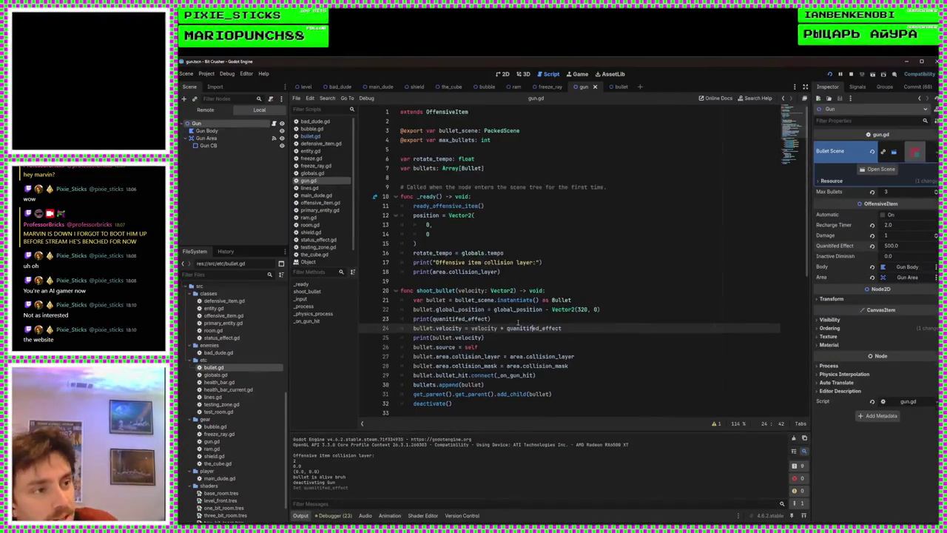
scroll(520, 324, "up", 3, "ctrl")
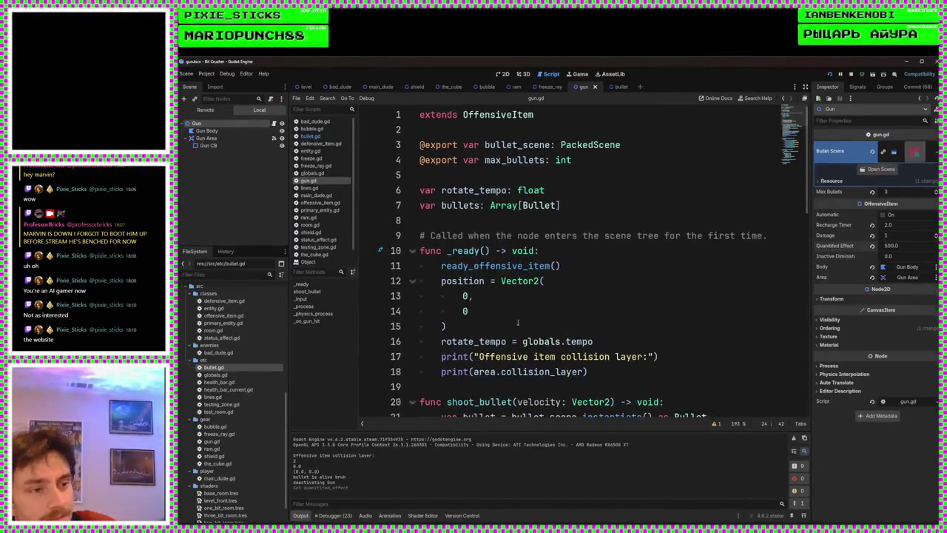
scroll(530, 318, "down", 5)
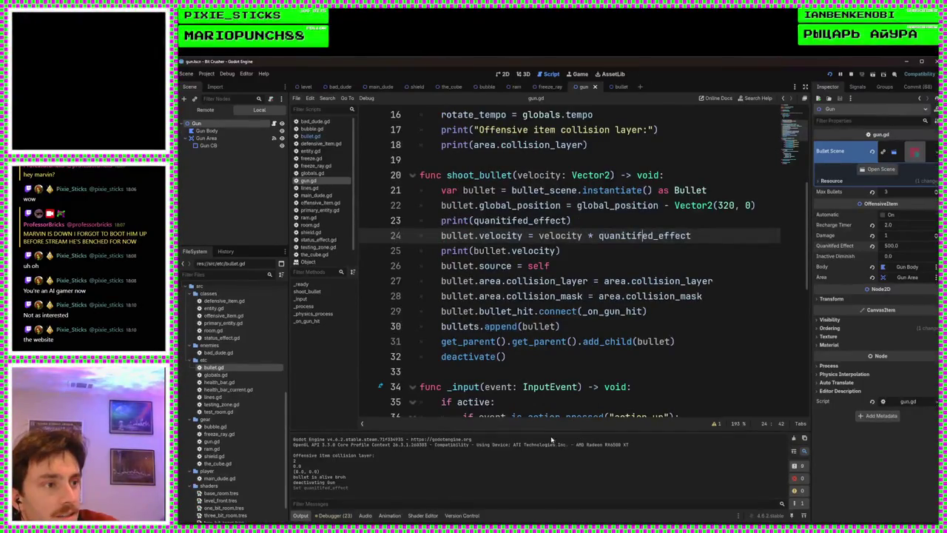
scroll(592, 311, "up", 3)
double_click(689, 281)
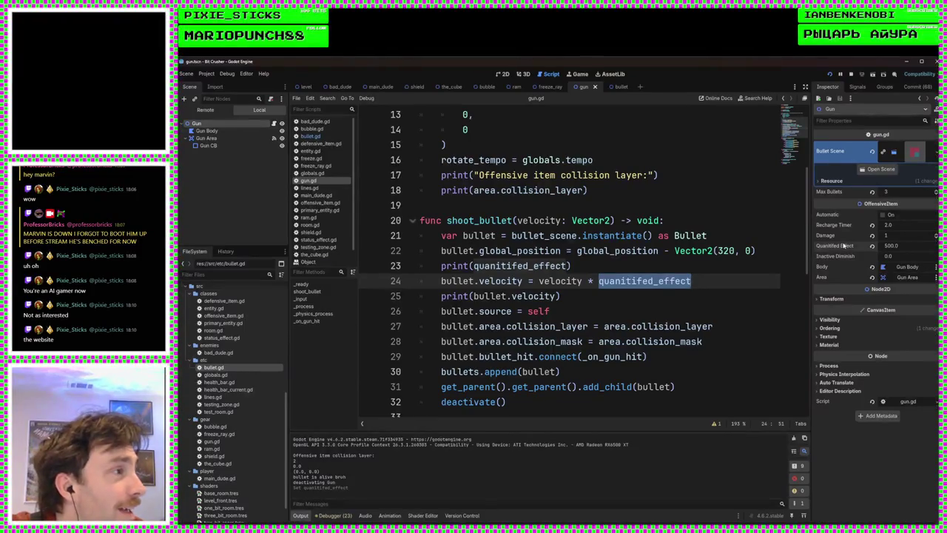
left_click(316, 145)
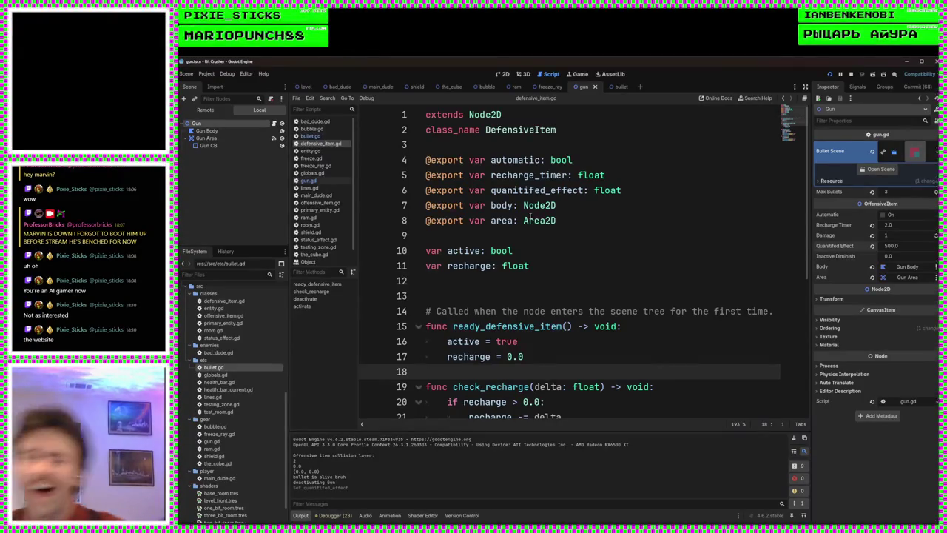
mouse_move(530, 216)
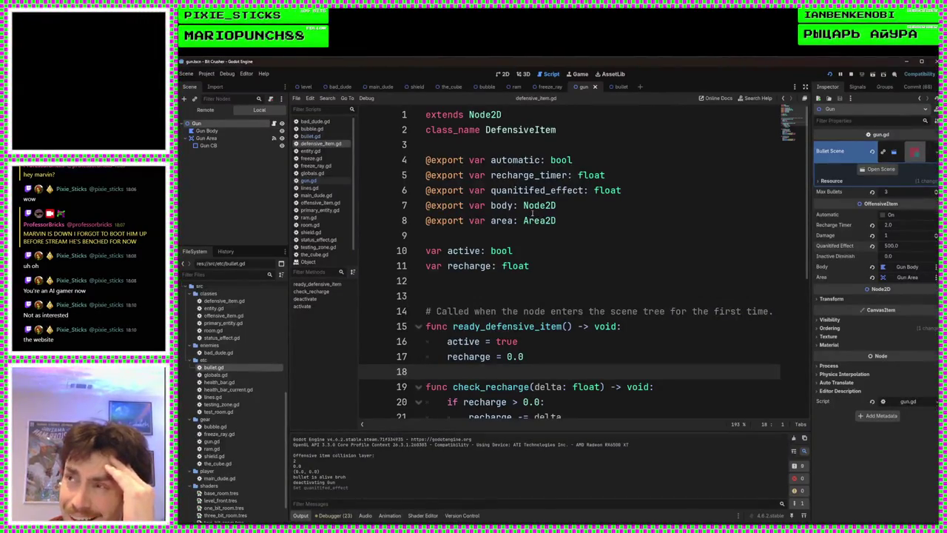
mouse_move(532, 214)
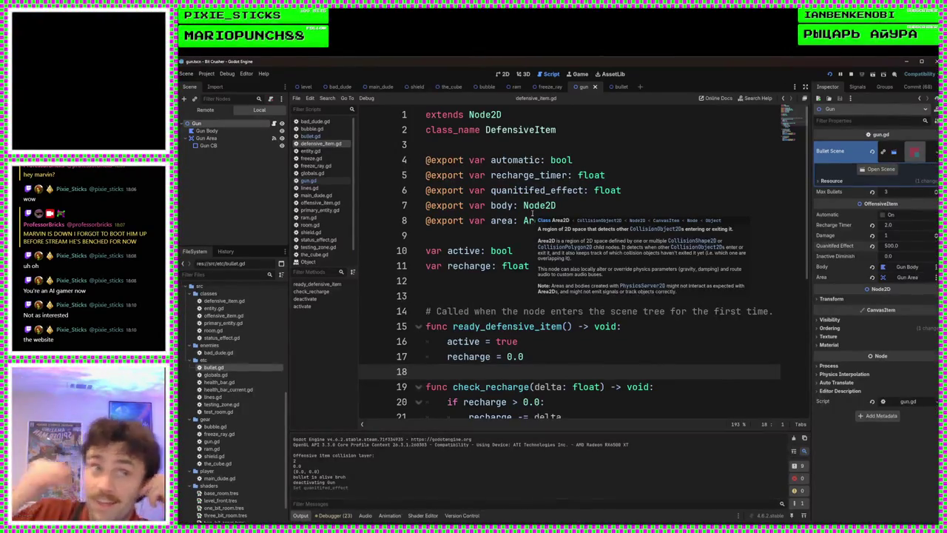
left_click(321, 202)
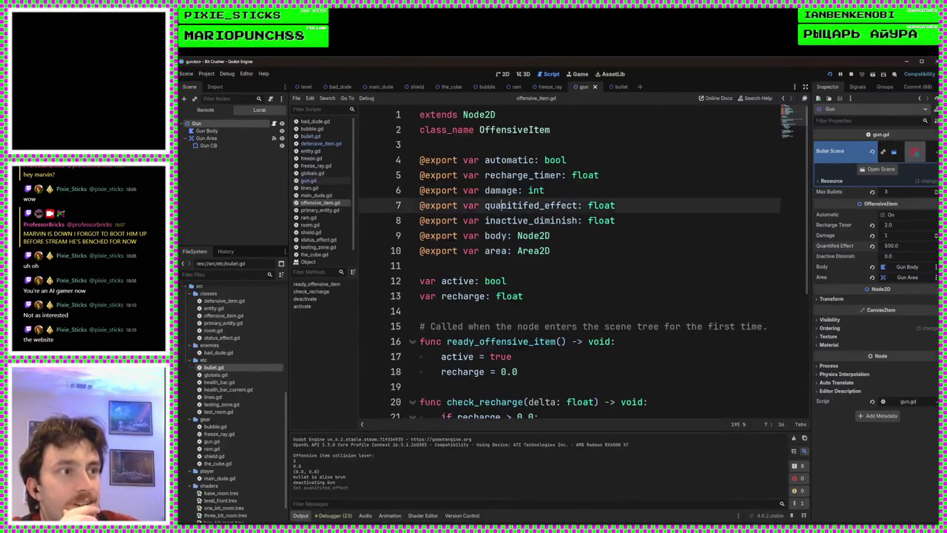
double_click(537, 205)
key("ctrl+c")
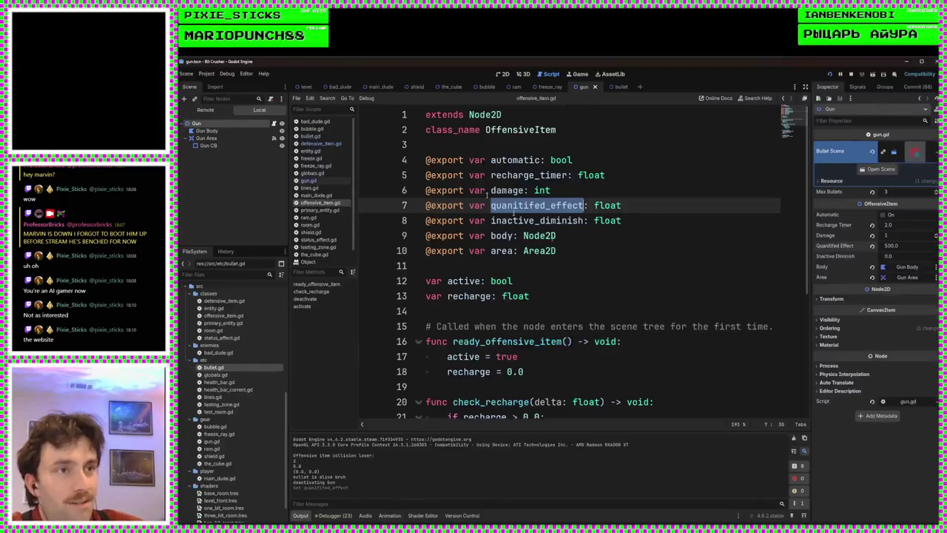
left_click(310, 181)
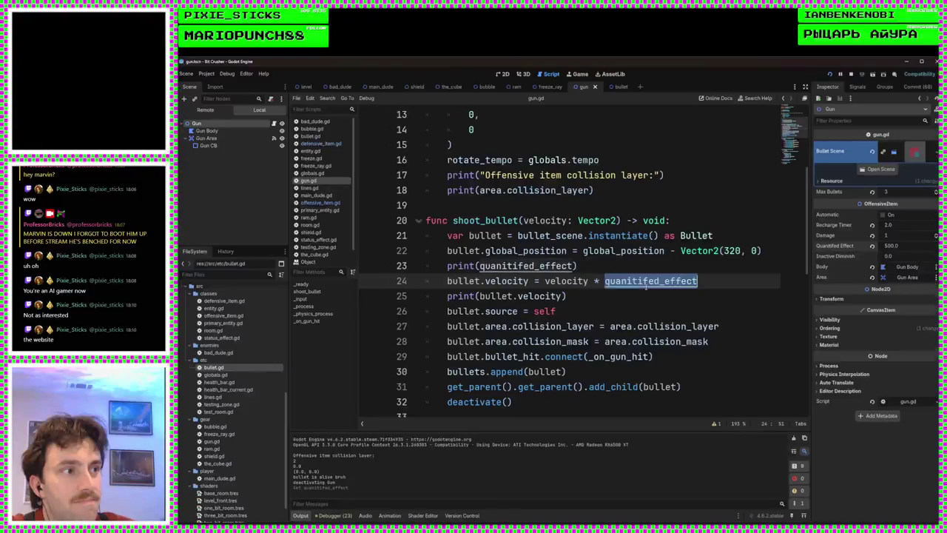
key("Right")
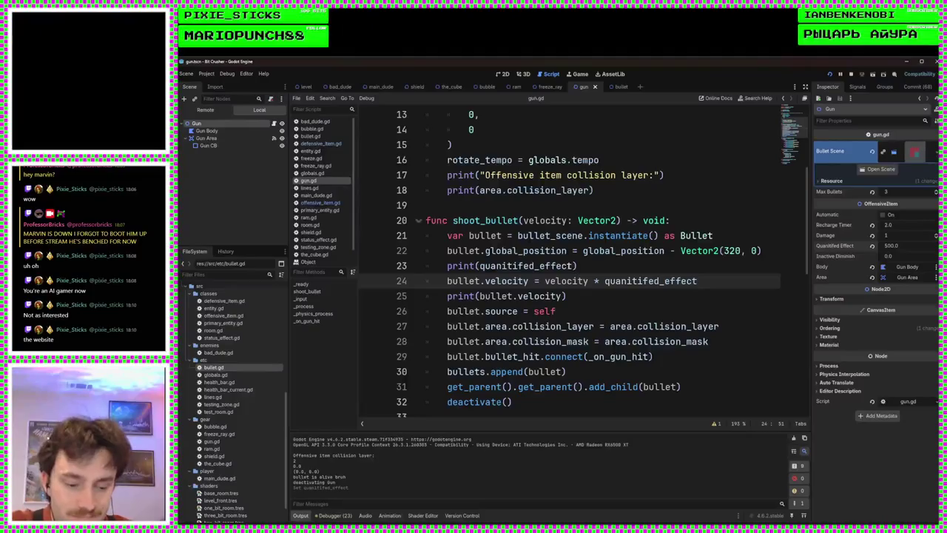
scroll(568, 266, "down", 3, "ctrl")
scroll(567, 266, "down", 5, "ctrl")
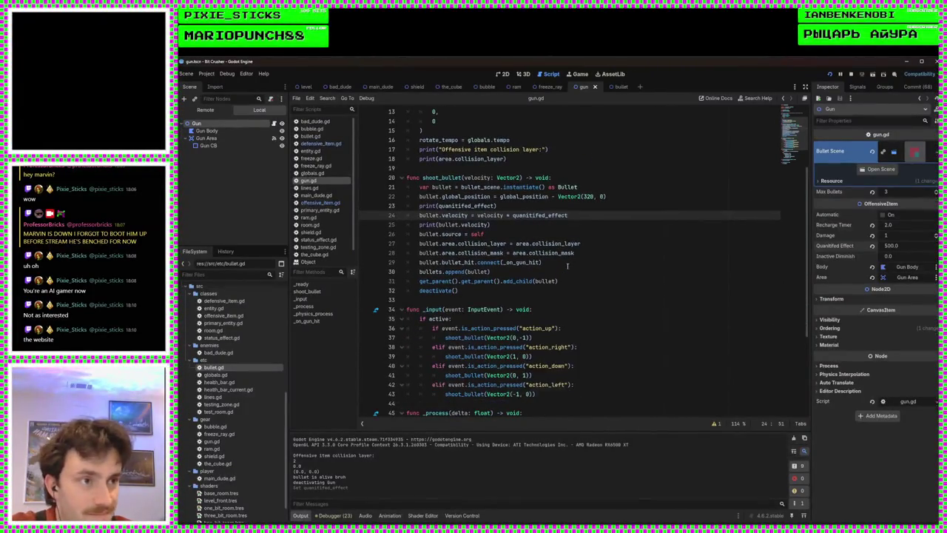
Review shoot_bullet's velocity scaling and collision layer lines, then open gun.gd's Find bar
scroll(567, 266, "up", 1, "ctrl")
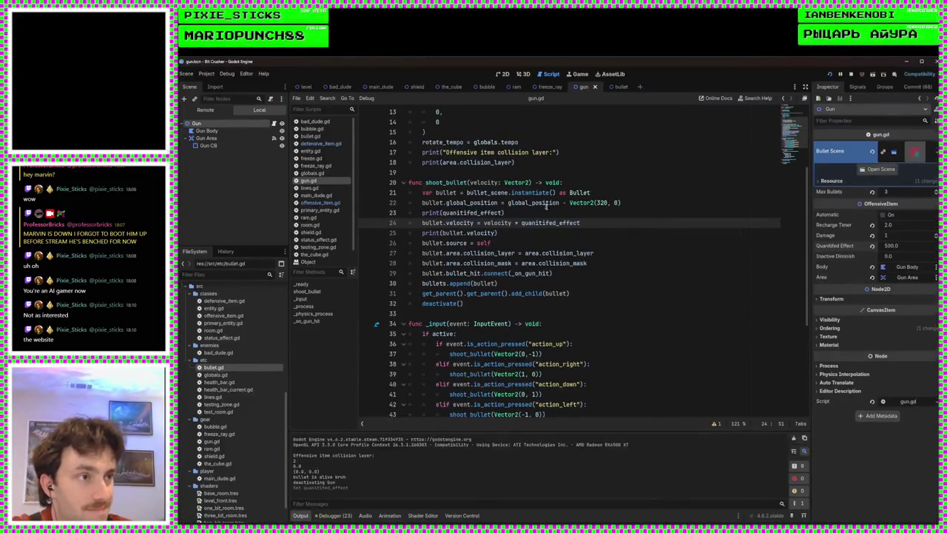
scroll(542, 204, "up", 5)
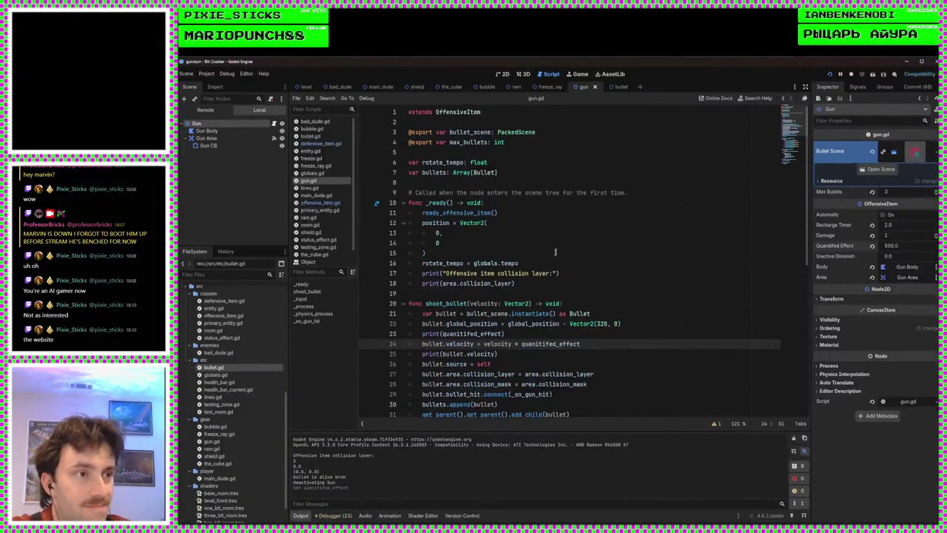
left_click(558, 259)
key("Down")
key("Down")
scroll(556, 258, "down", 5)
left_click(544, 193)
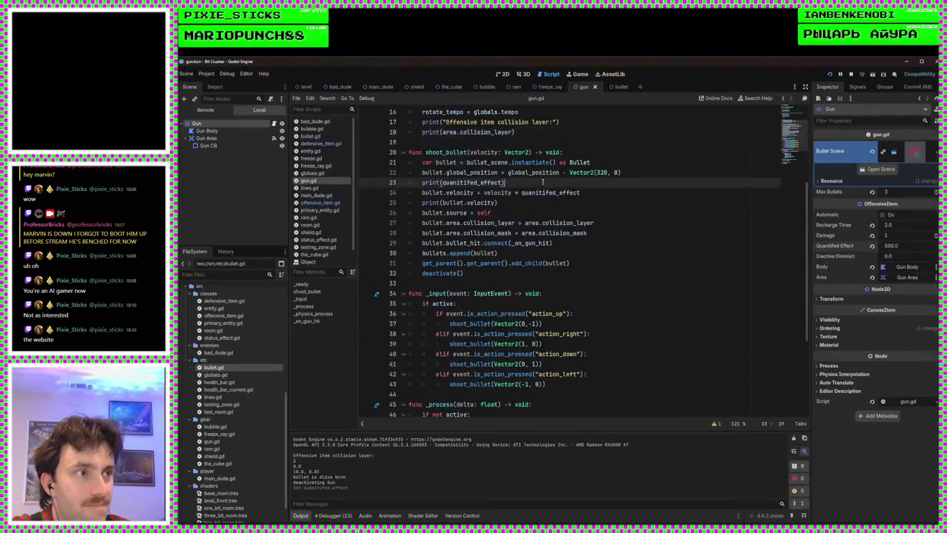
left_click(574, 222)
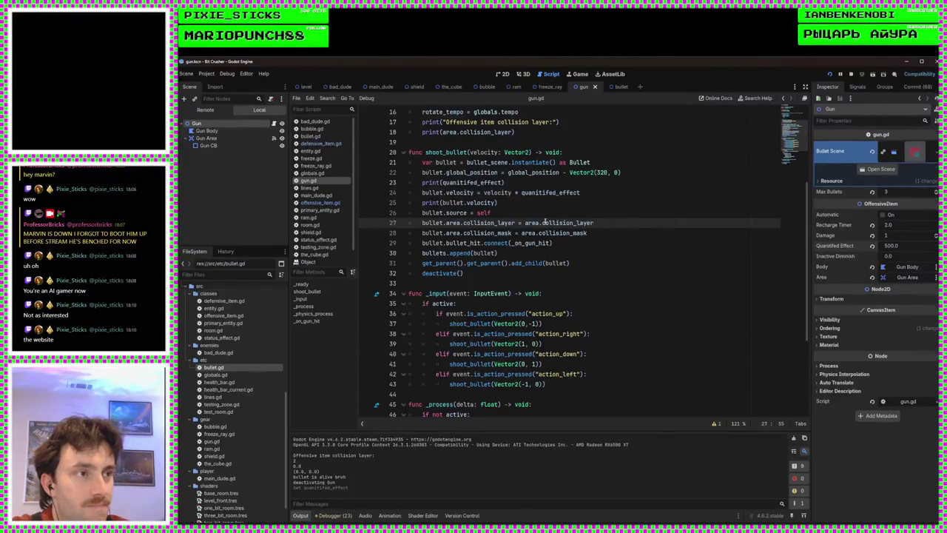
key("ctrl+f")
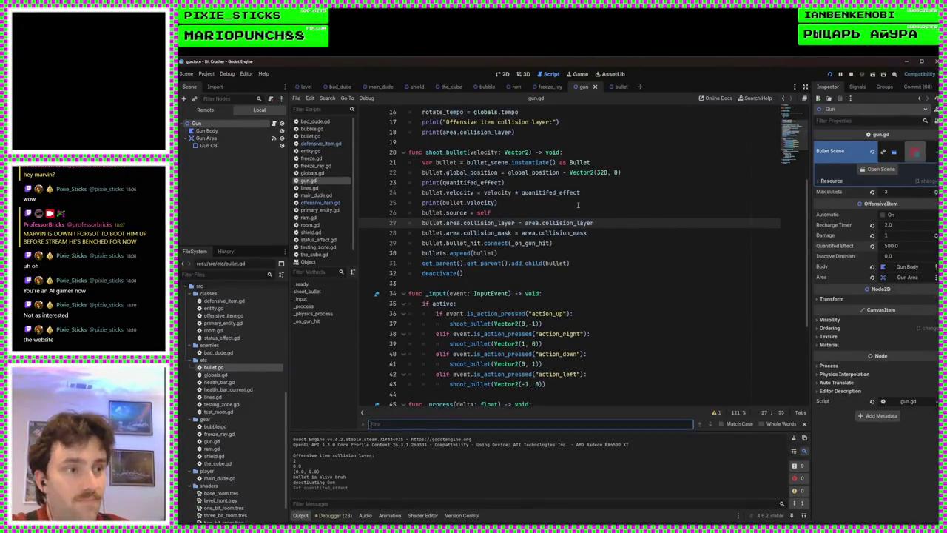
Search gun.gd for 'quanitifed_effect', locating its two matches in shoot_bullet
type("quantied")
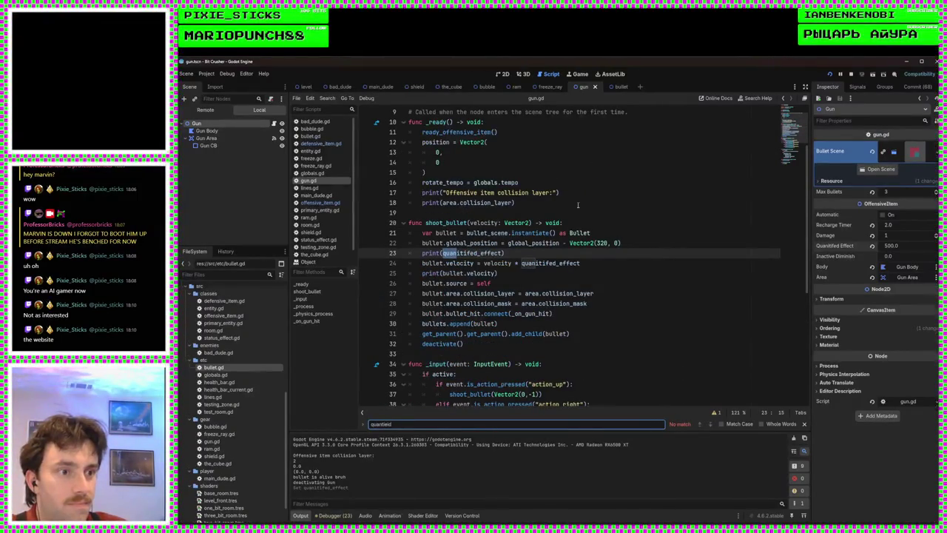
key("BackSpace")
key("BackSpace")
key("BackSpace")
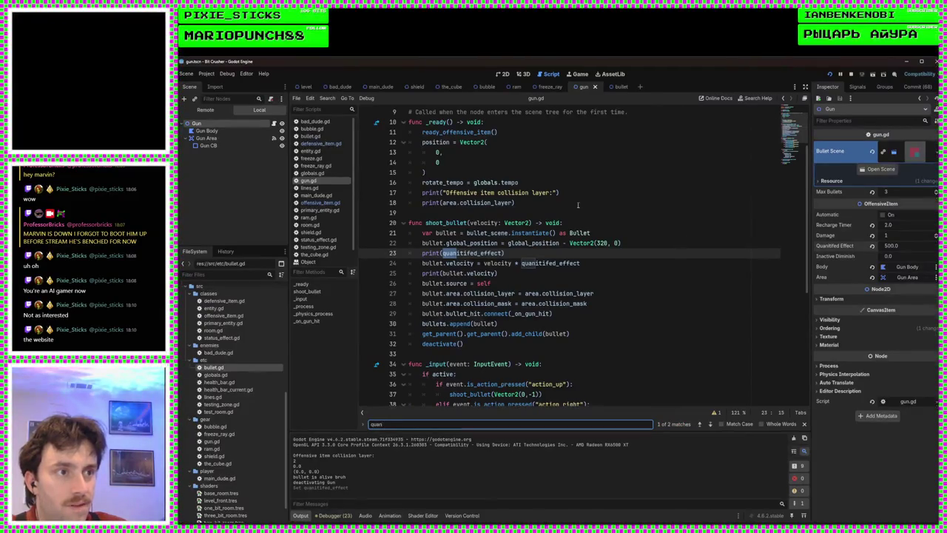
type("itifed")
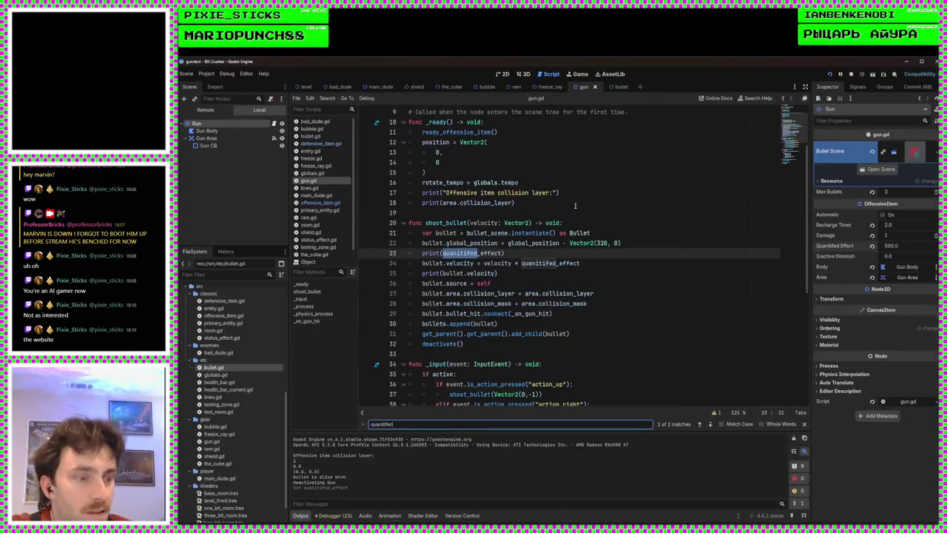
type("_effect")
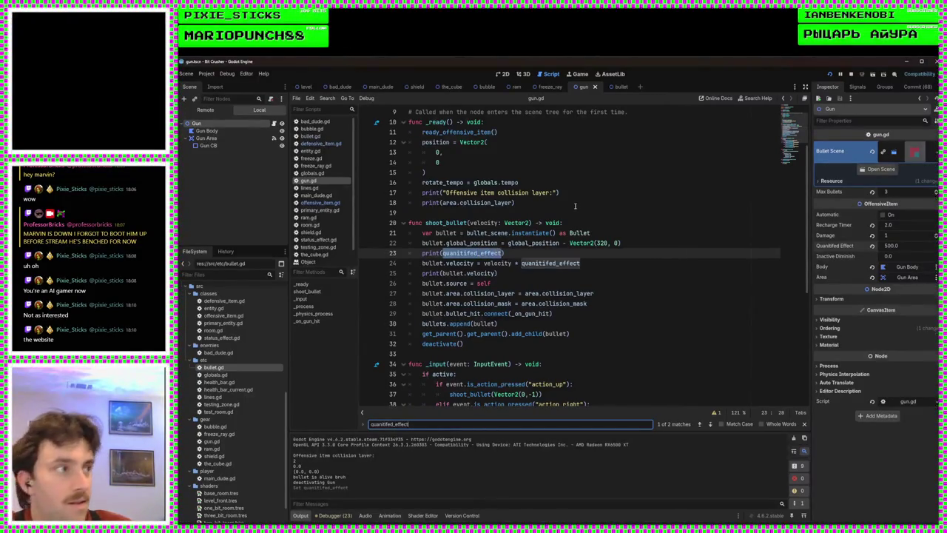
scroll(575, 206, "down", 7)
scroll(555, 270, "up", 10)
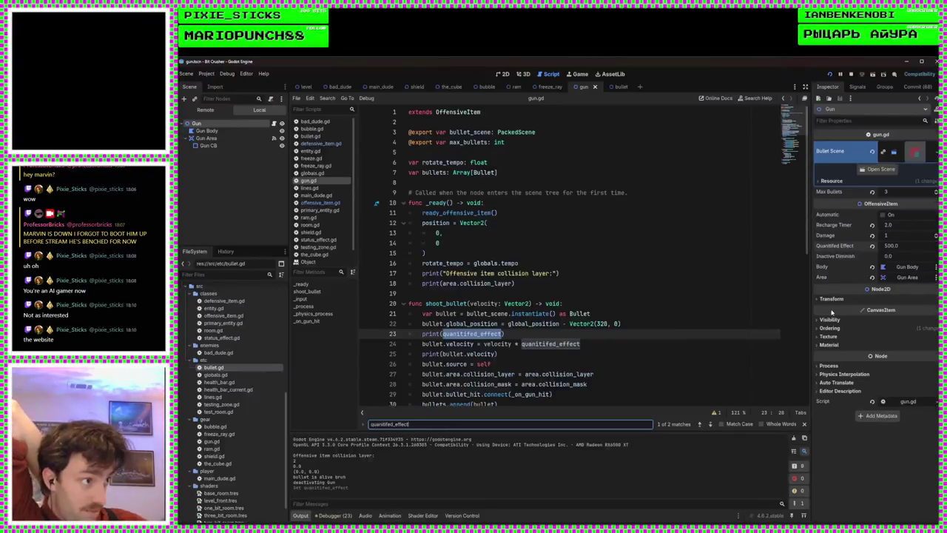
Change the shoot_bullet debug print to print(damage) and save gun.gd
left_click(479, 335)
type("damage")
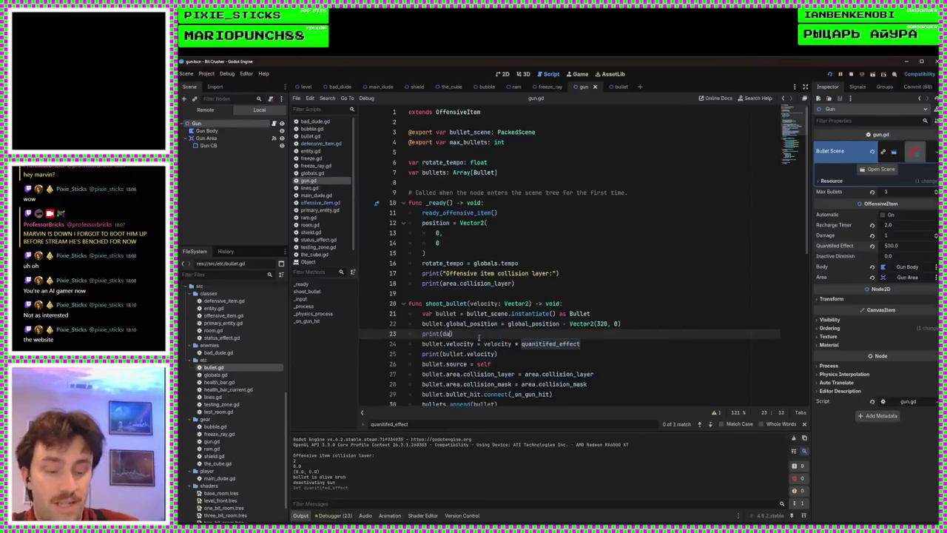
key("ctrl+s")
Run the game twice to check the printed damage and velocity output
key("F5")
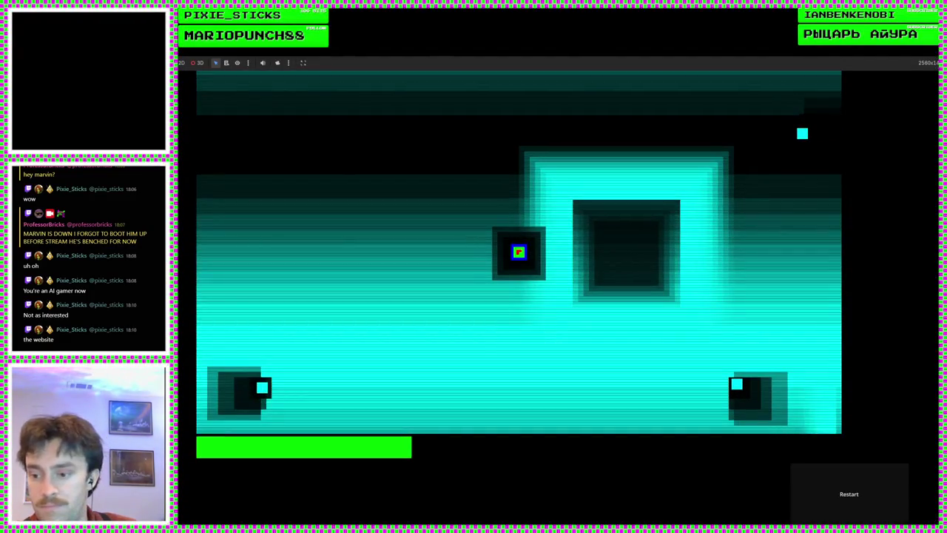
key("F8")
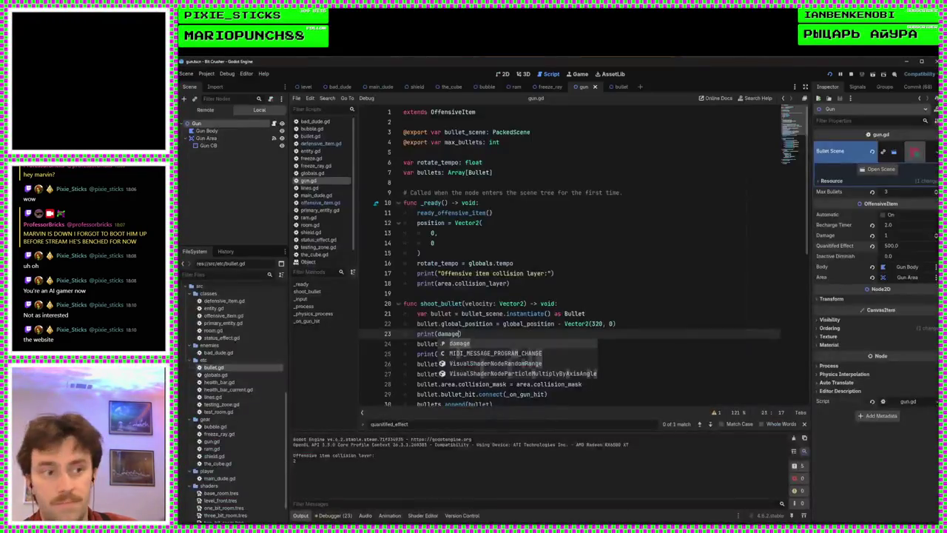
left_click(501, 332)
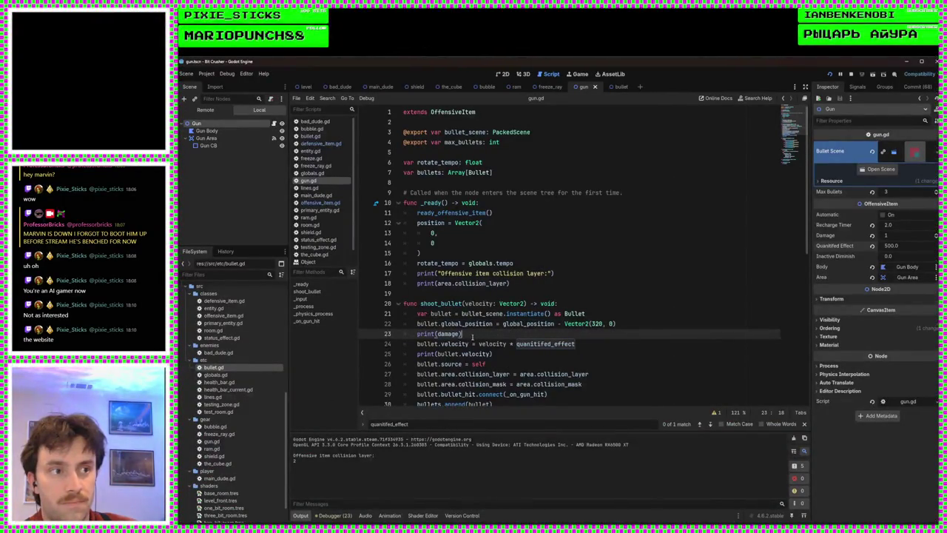
key("F5")
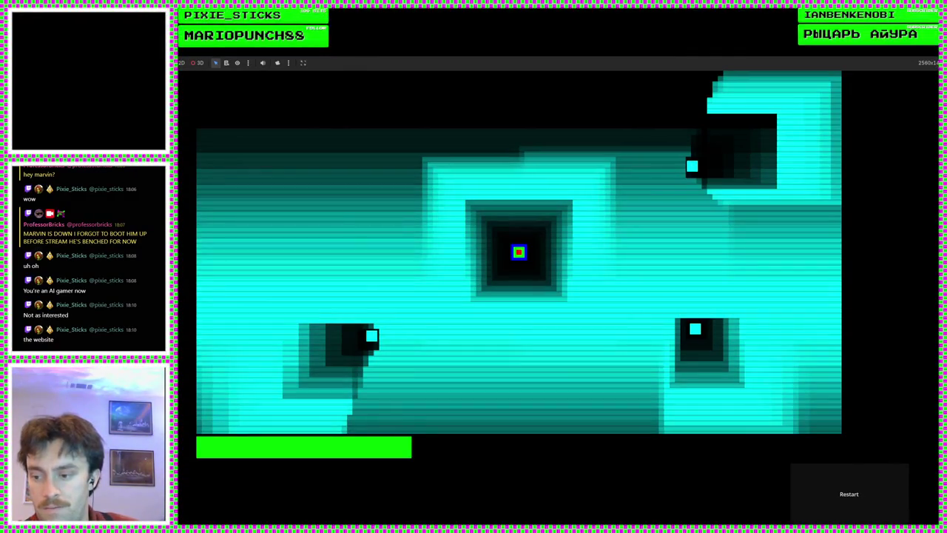
key("F8")
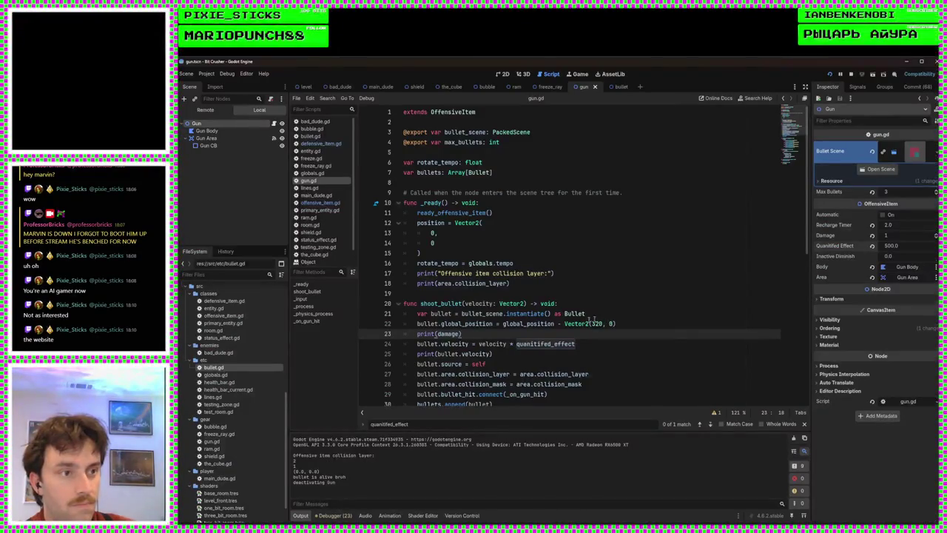
Restore print(quanitifed_effect) in shoot_bullet and save gun.gd
key("Left")
key("ctrl+BackSpace")
key("ctrl+v")
left_click(557, 344)
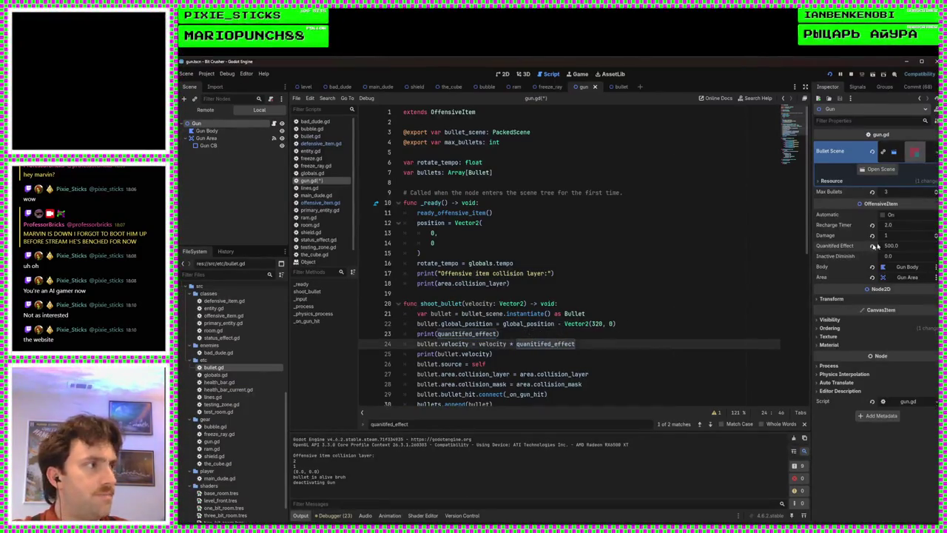
scroll(670, 269, "down", 6)
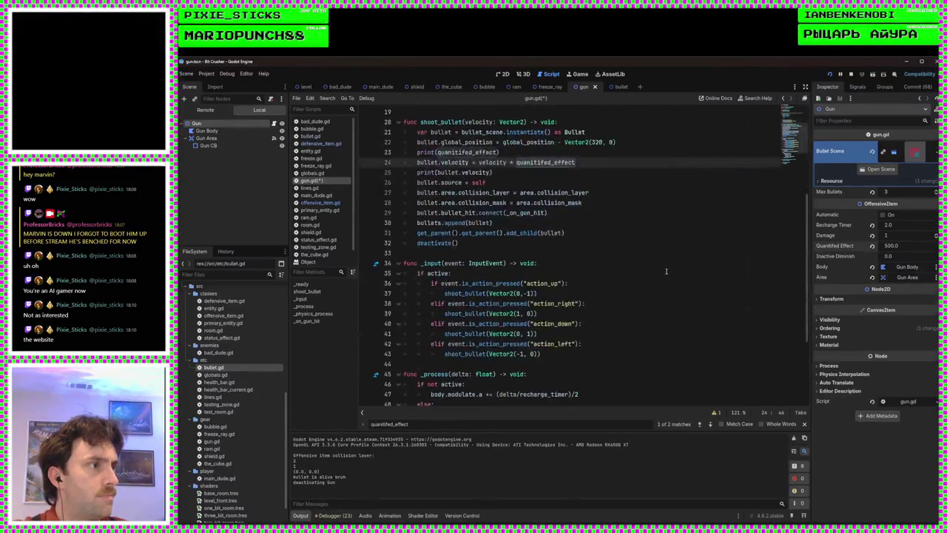
scroll(669, 269, "down", 4)
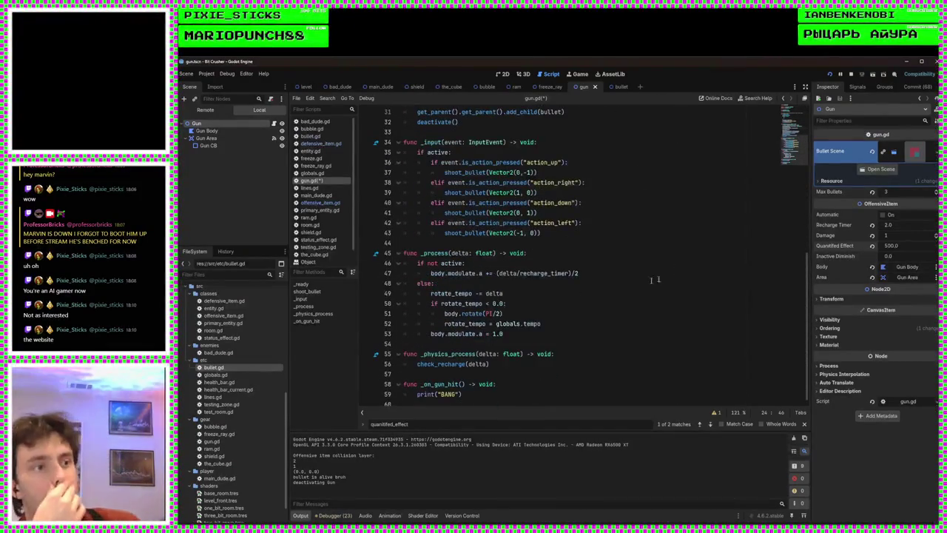
key("ctrl+s")
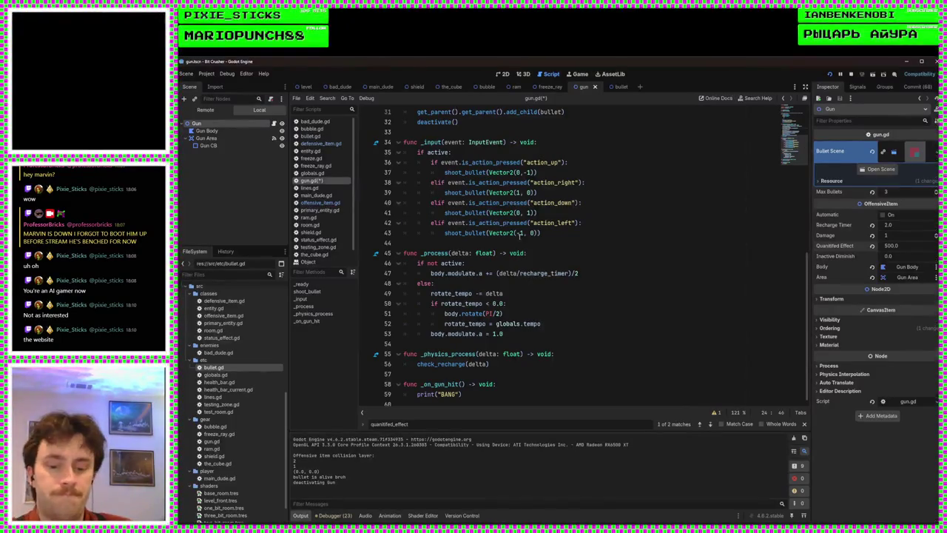
Check the quanitifed_effect declaration in offensive_item.gd, then return to gun.gd
left_click(322, 202)
left_click(540, 173)
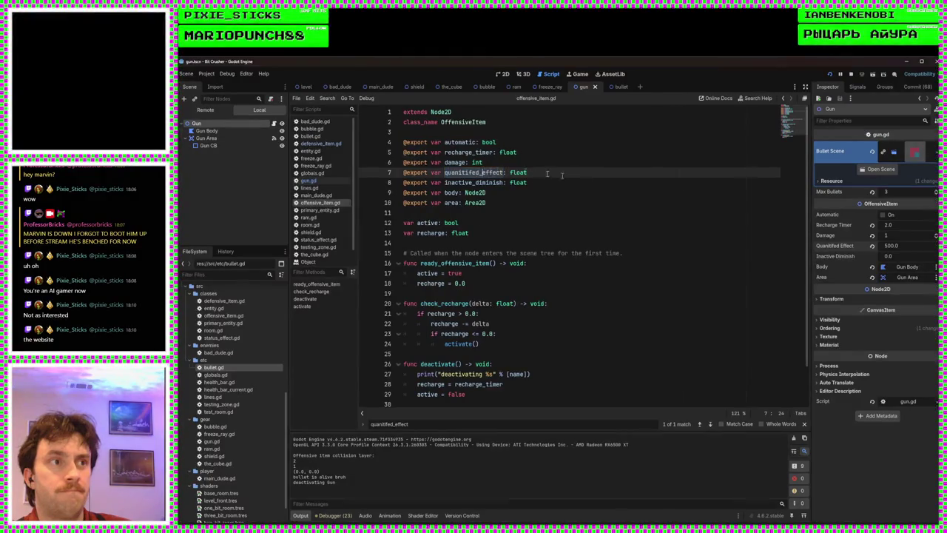
left_click(518, 273)
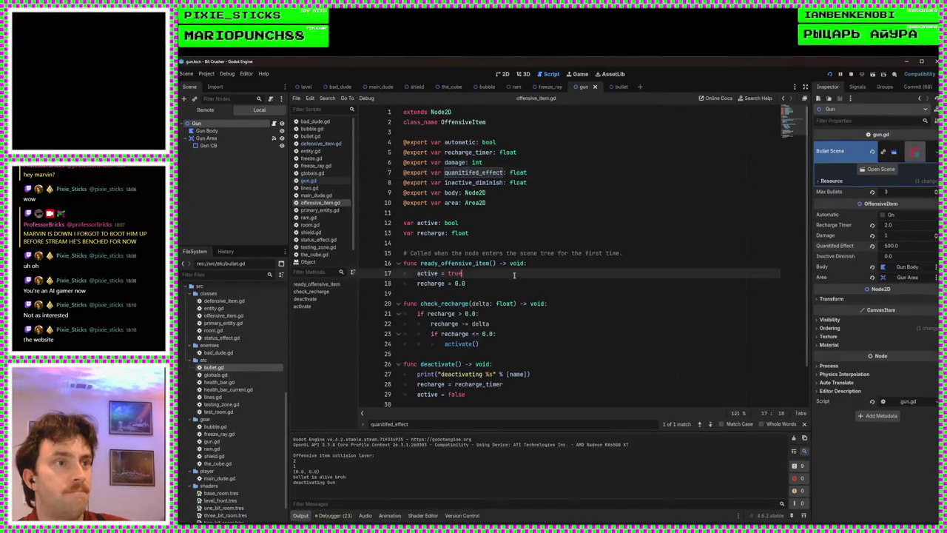
key("ctrl+shift+Left")
left_click(511, 283)
scroll(511, 282, "down", 1)
scroll(510, 283, "up", 1)
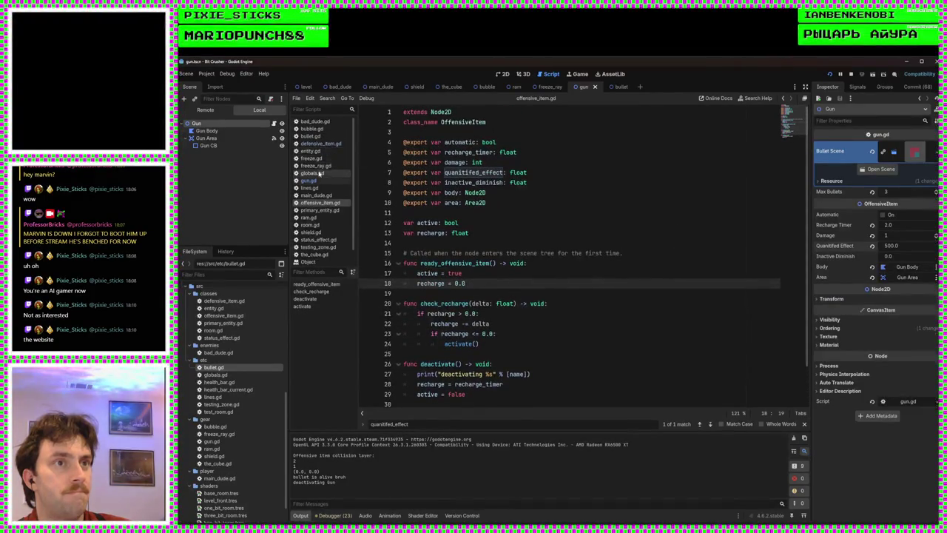
left_click(308, 180)
scroll(506, 215, "up", 6)
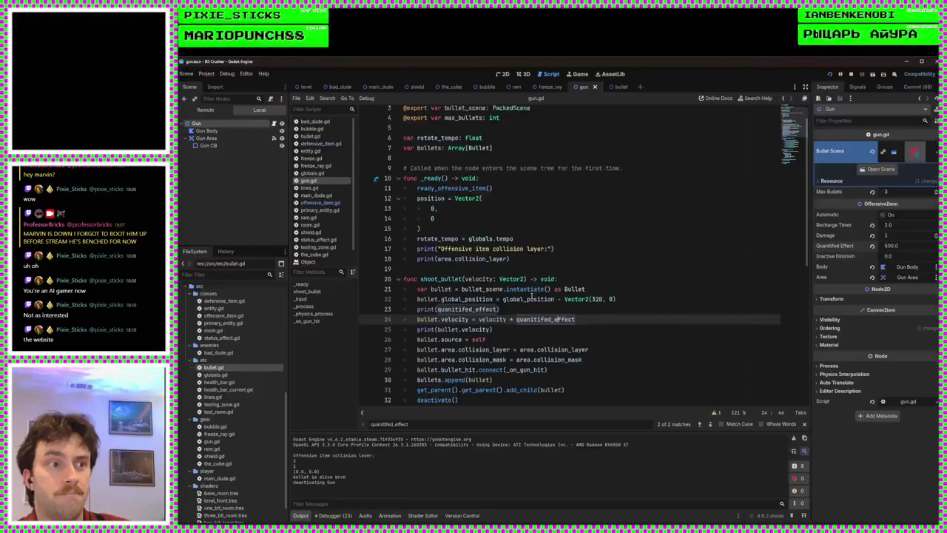
Revert the Gun's Quantified Effect and set it back to 500.0
scroll(528, 304, "down", 7)
scroll(528, 304, "down", 3)
scroll(538, 270, "up", 10)
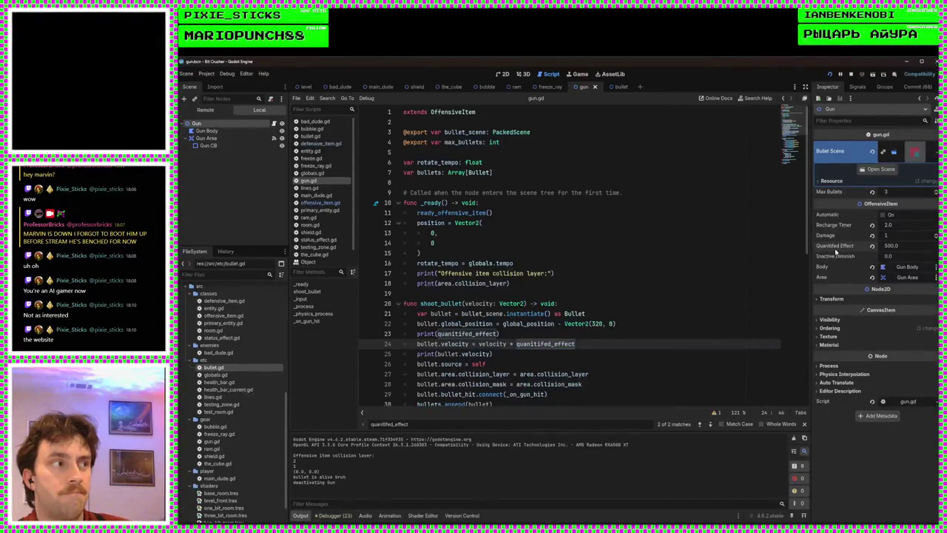
left_click(872, 245)
left_click(888, 247)
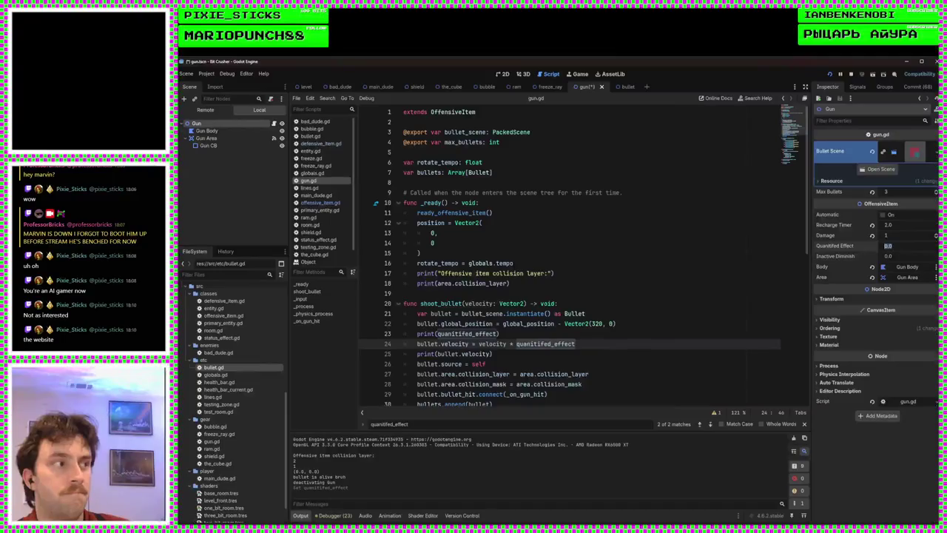
type("500")
key("Return")
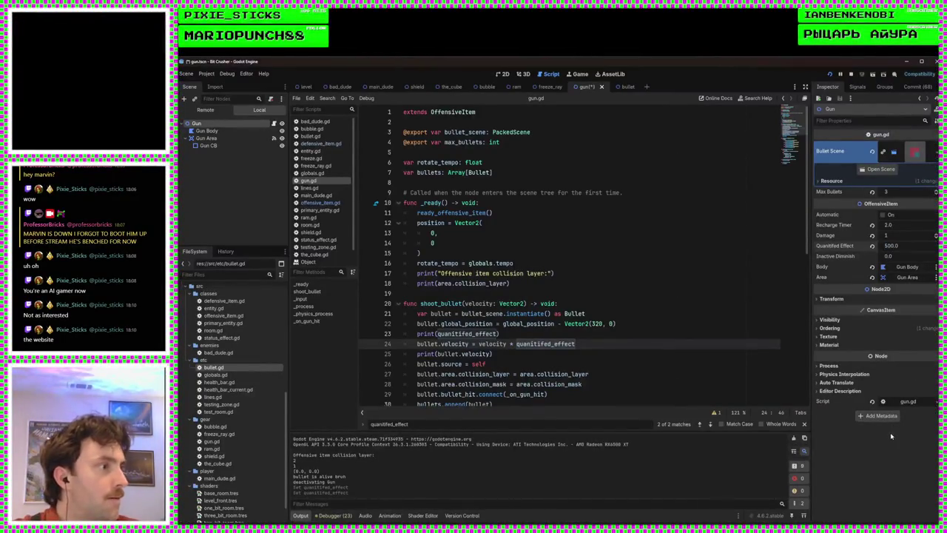
Cancel the Add Metadata dialog and collapse the Bullet Scene resource details
left_click(882, 415)
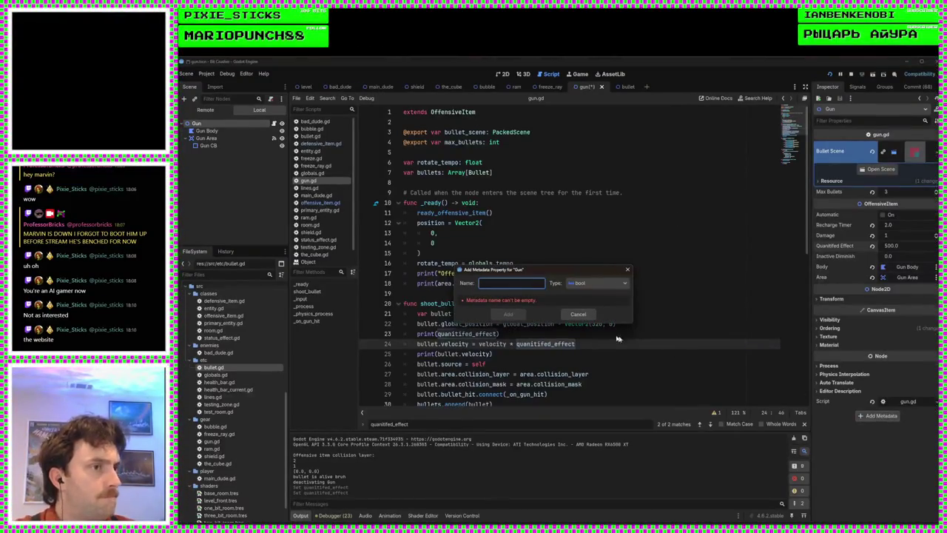
left_click(580, 315)
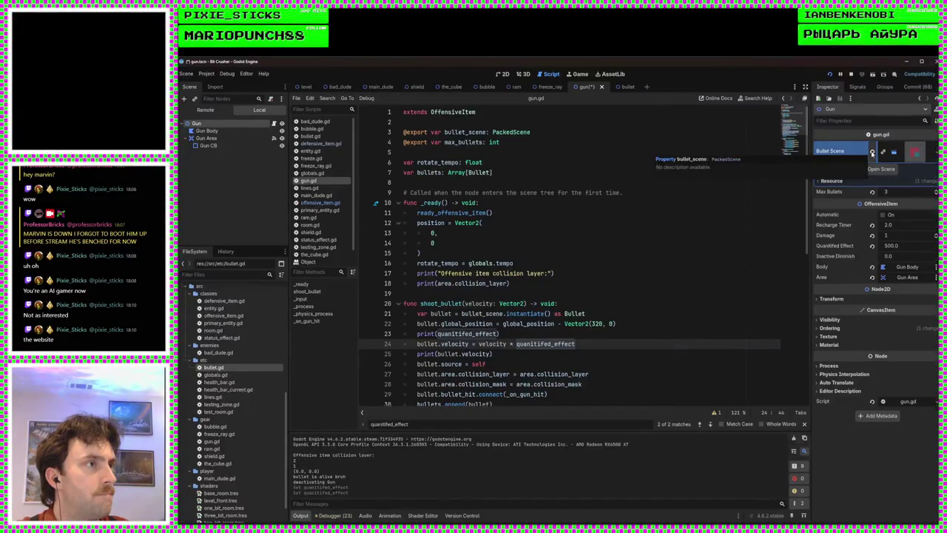
left_click(915, 151)
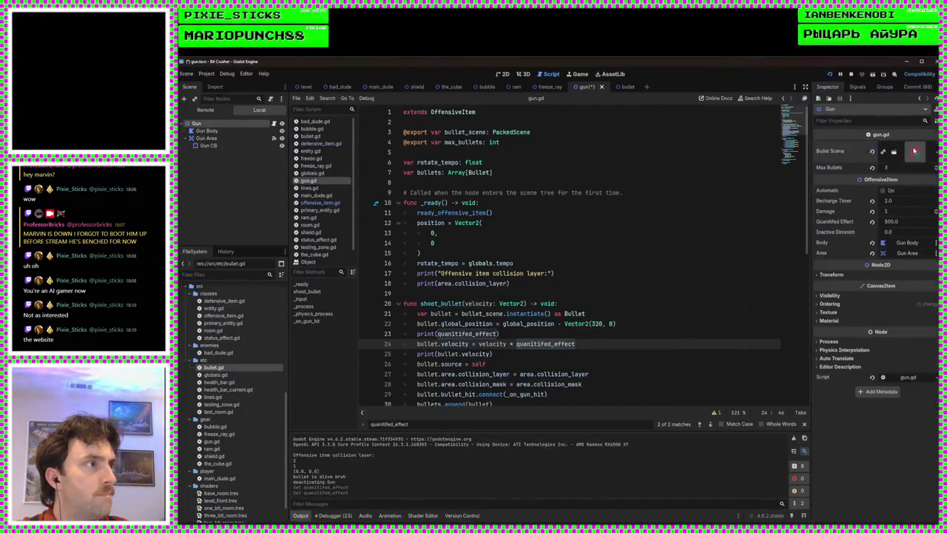
key("F5")
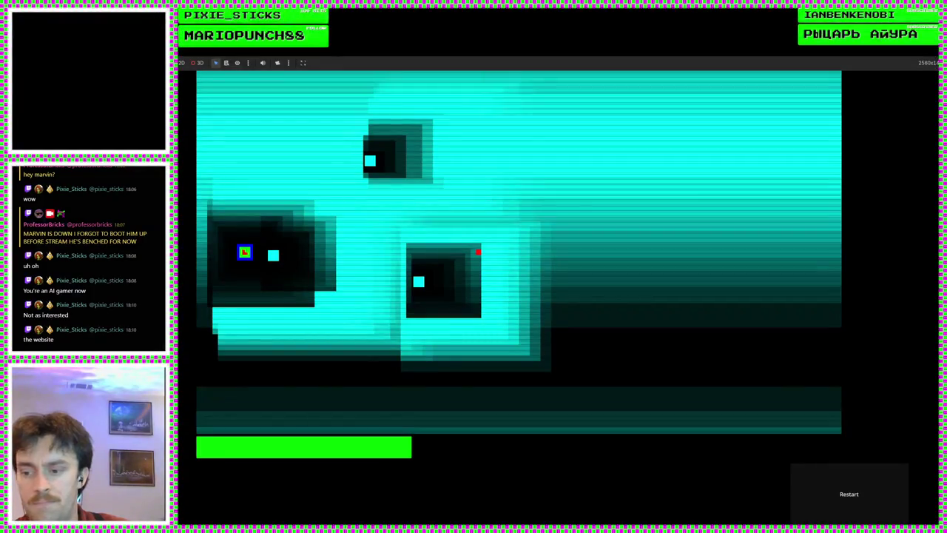
key("F8")
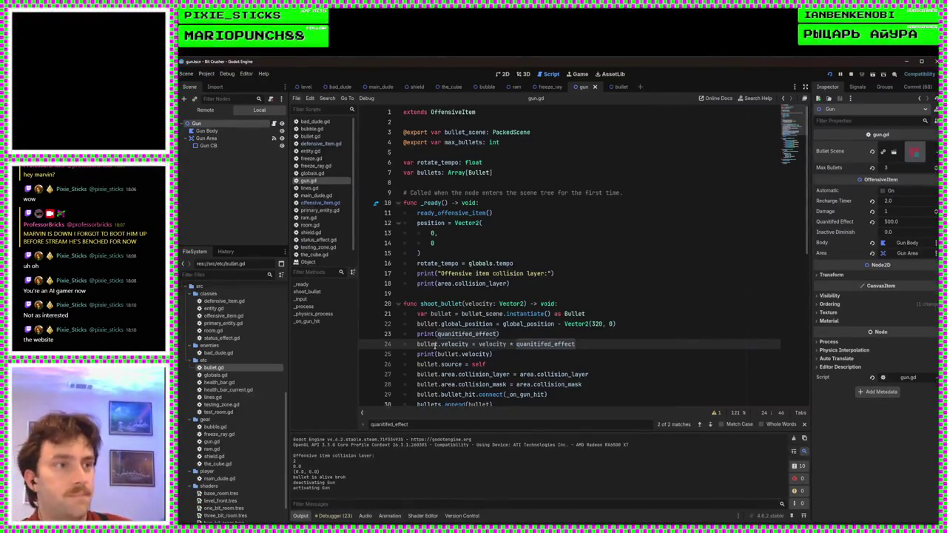
Scroll through gun.gd's _process and shoot_bullet code to locate the leftover debug prints
left_click(466, 299)
scroll(539, 294, "down", 10)
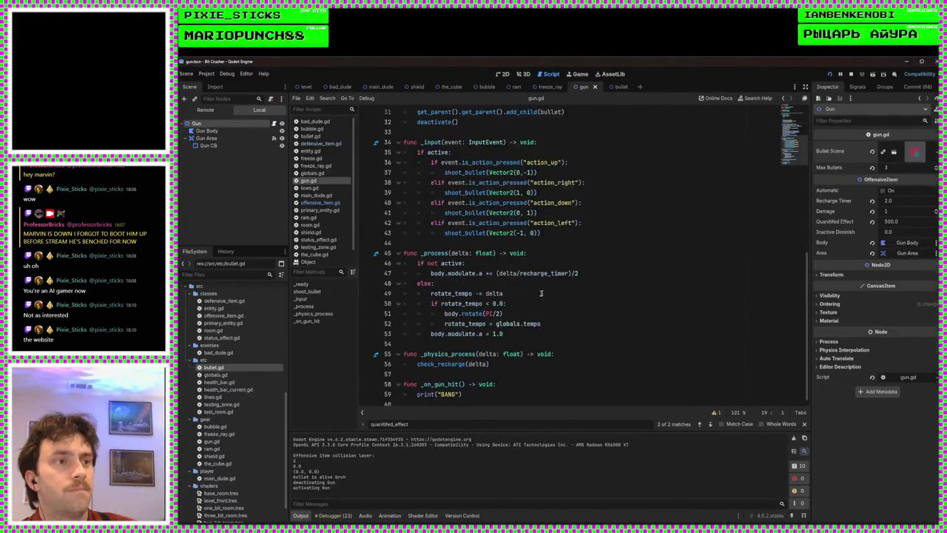
left_click(555, 292)
left_click(503, 285)
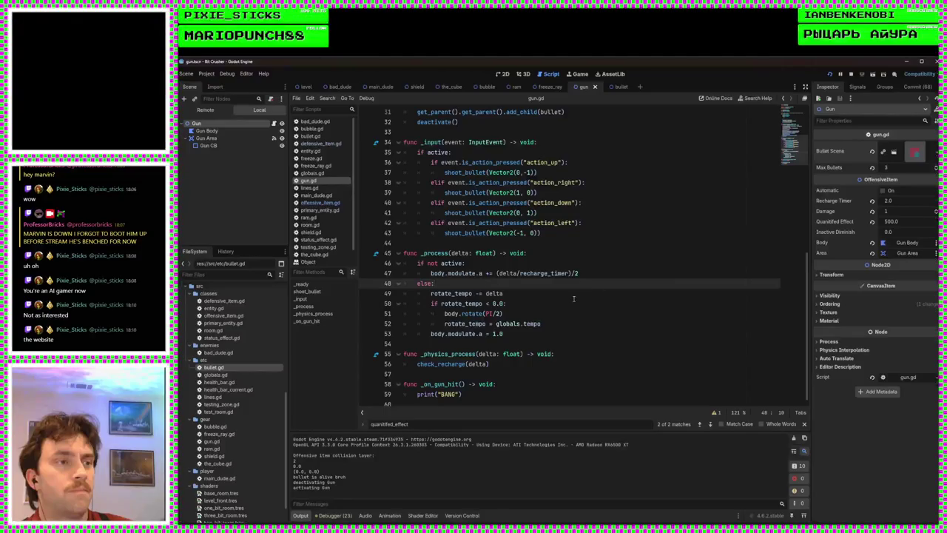
left_click(503, 292)
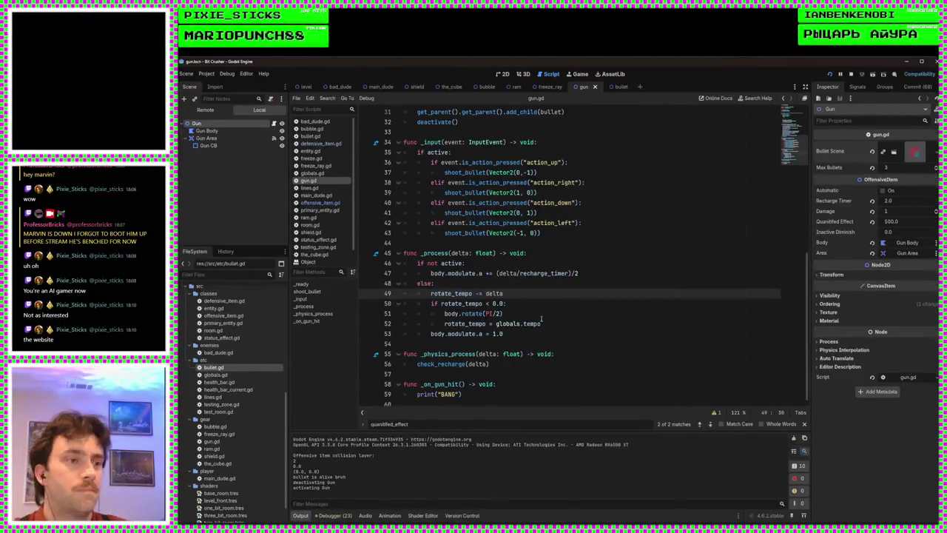
key("Down")
key("Down")
key("Down")
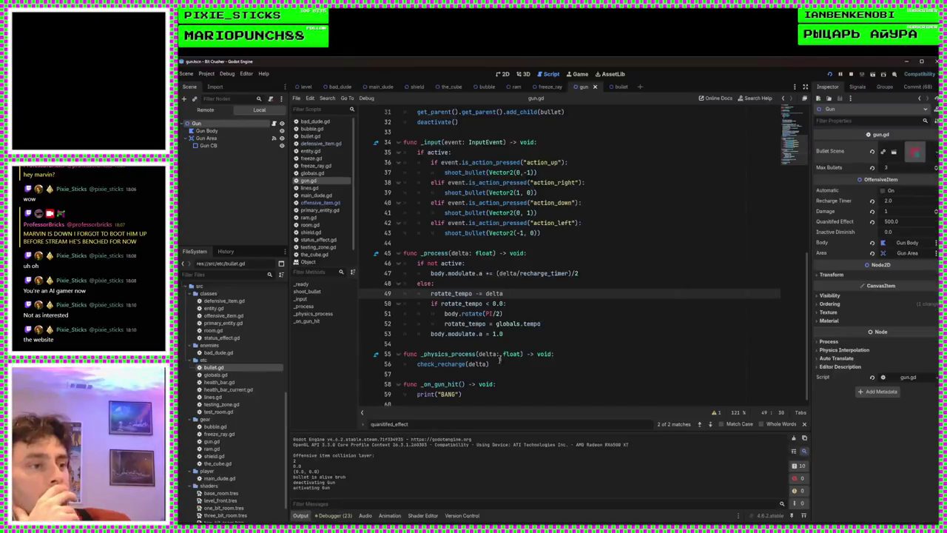
scroll(538, 307, "up", 5)
scroll(538, 308, "down", 5)
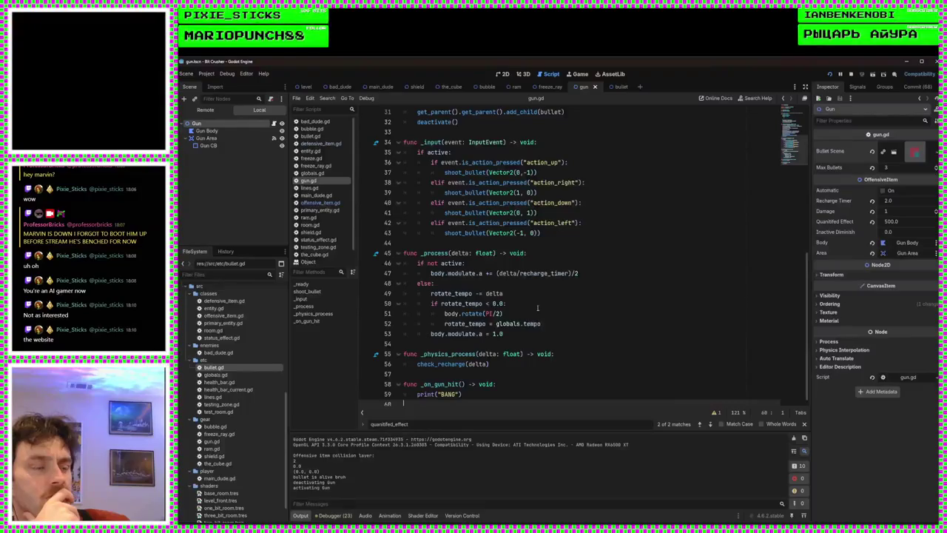
scroll(538, 308, "up", 10)
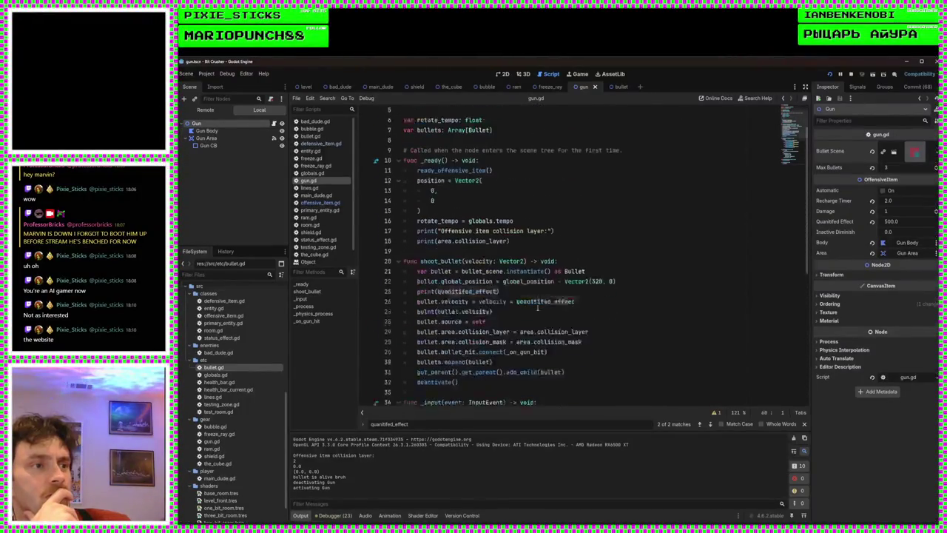
scroll(538, 315, "down", 2)
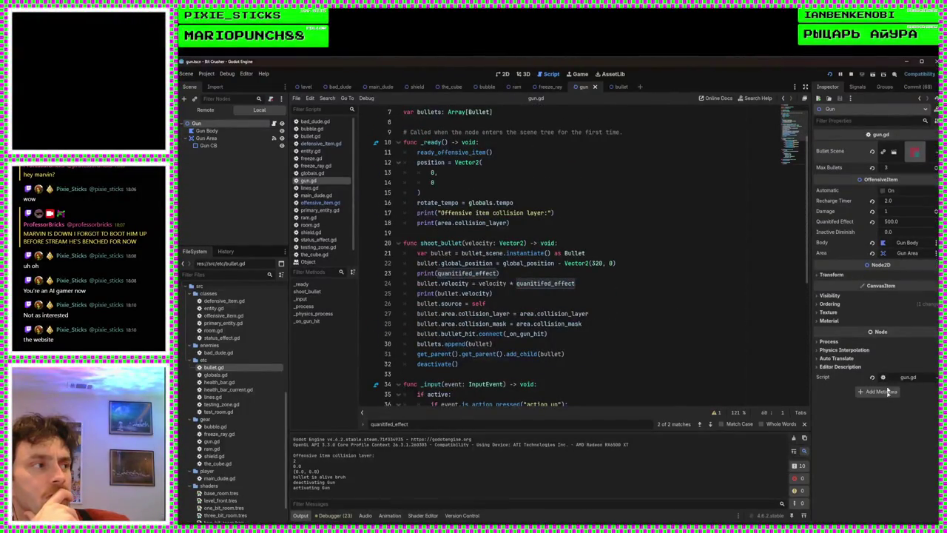
left_click(531, 353)
left_click(504, 373)
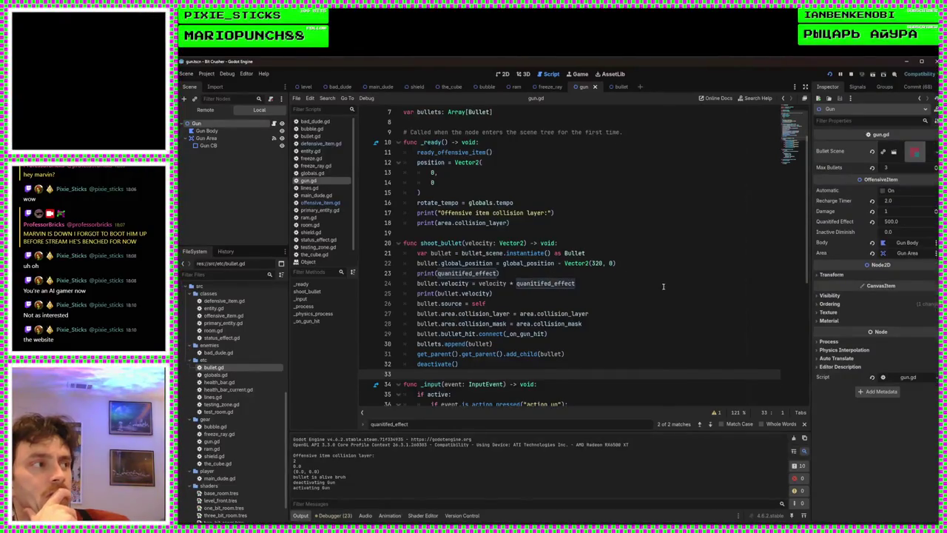
scroll(663, 285, "up", 2)
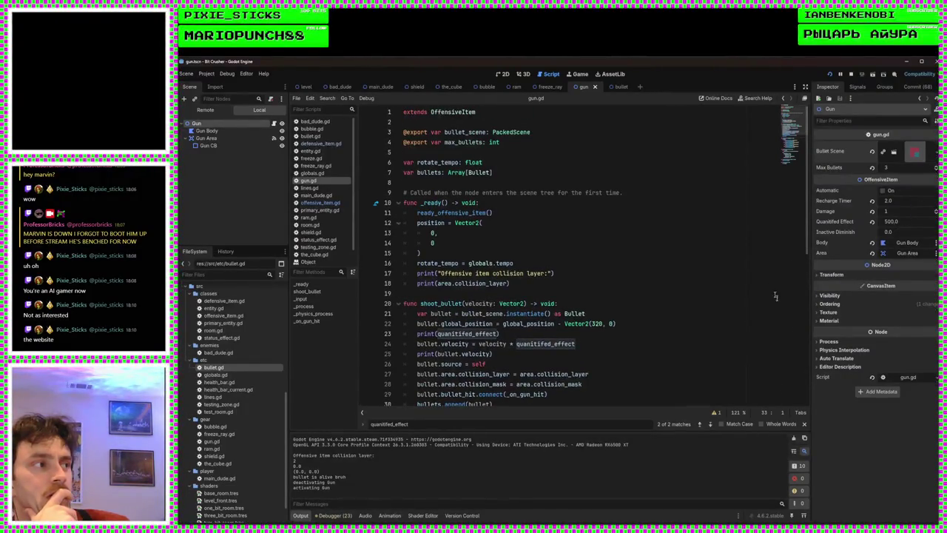
Delete the two collision-layer print lines in _ready
left_click(569, 284)
key("Down")
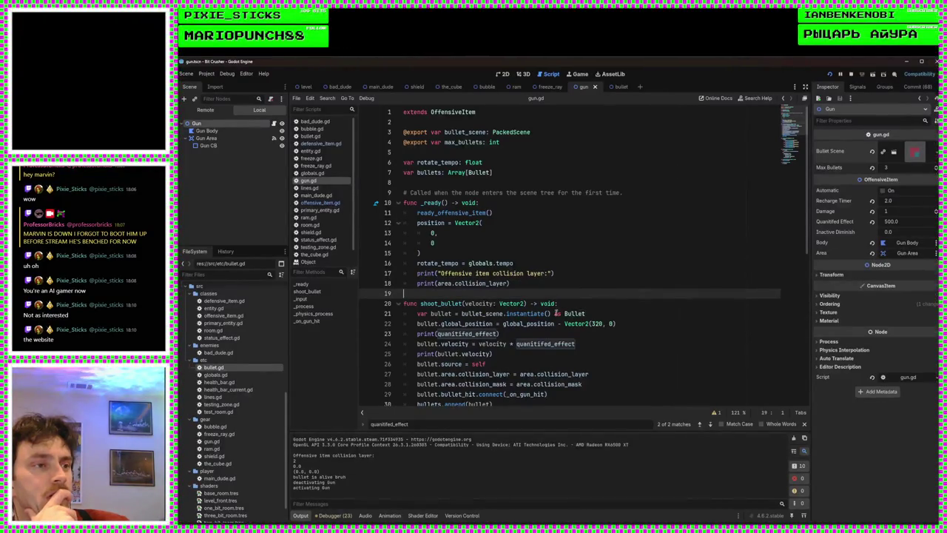
left_click_drag(544, 294, 546, 261)
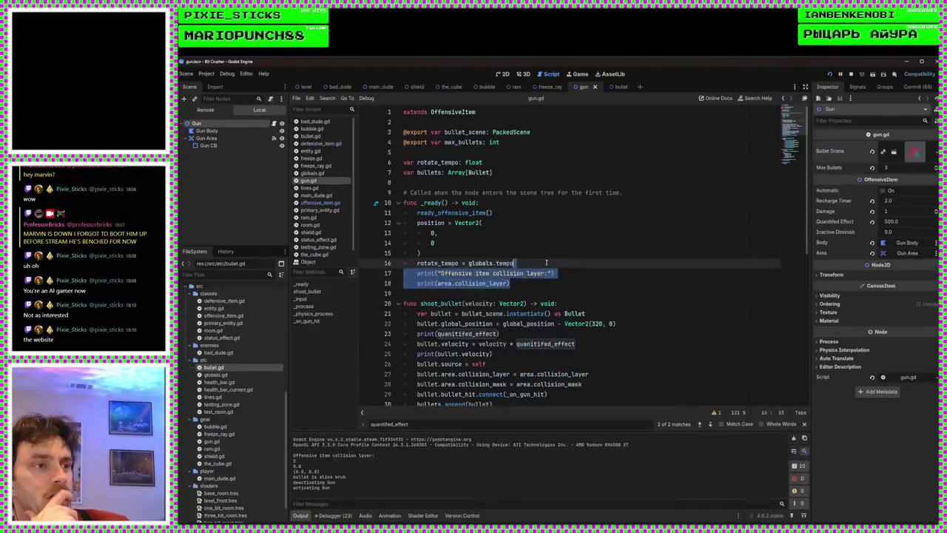
key("BackSpace")
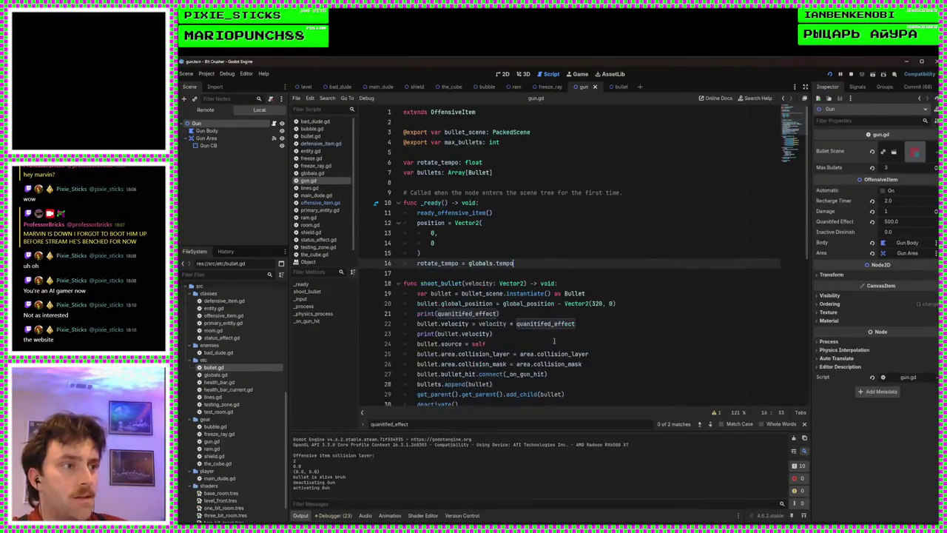
Delete the print(quantifed_effect) line in shoot_bullet
left_click(587, 315)
left_click_drag(587, 315, 651, 299)
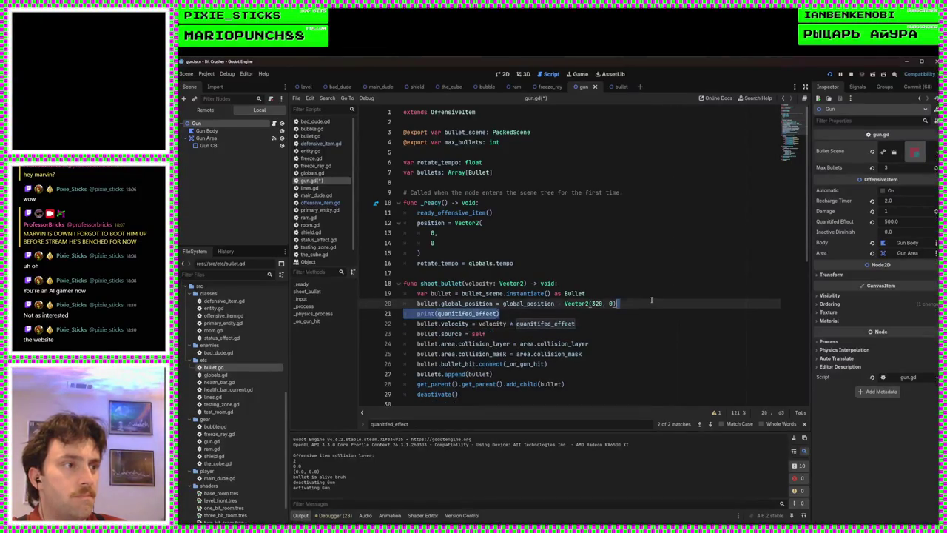
key("BackSpace")
left_click(565, 314)
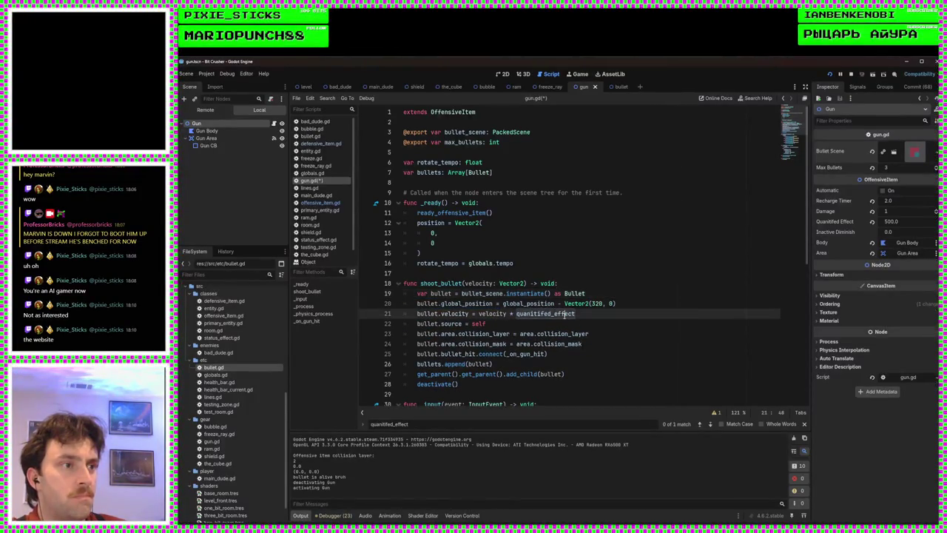
scroll(585, 311, "down", 8)
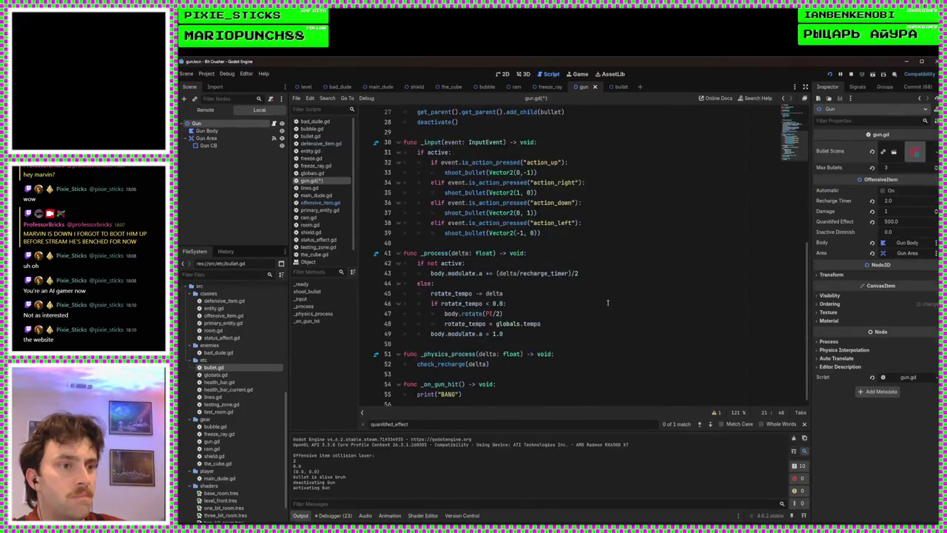
scroll(608, 302, "up", 5)
scroll(608, 302, "up", 4)
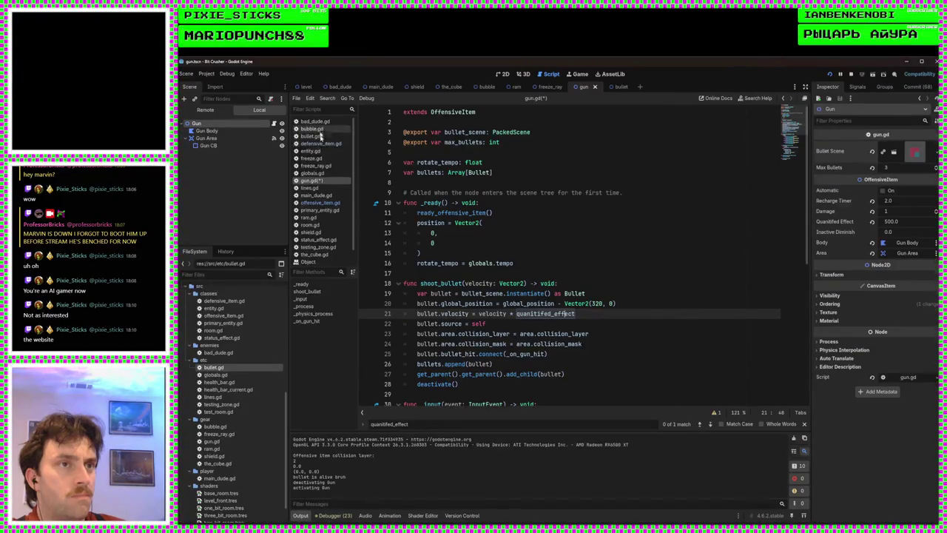
Glance at primary_entity.gd, return to gun.gd, then open main_dude.gd
left_click(328, 211)
left_click(311, 181)
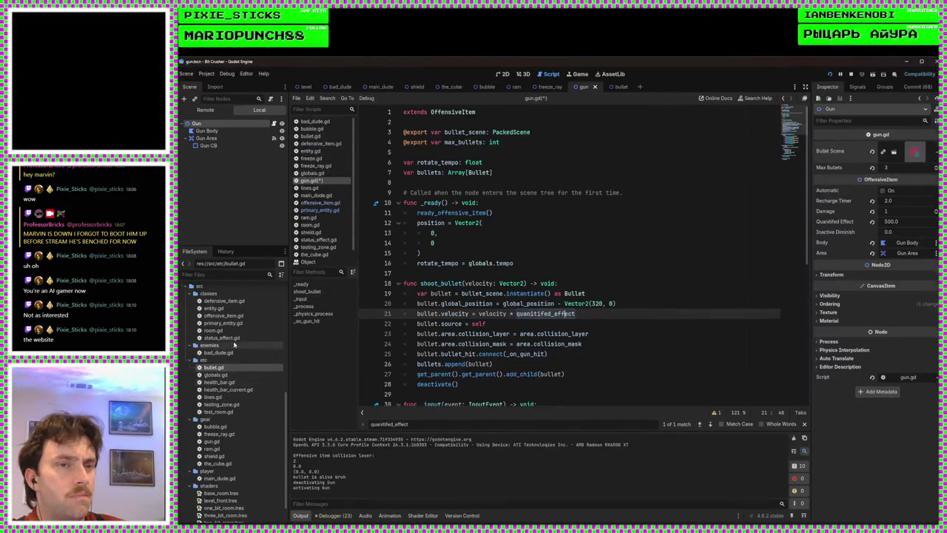
scroll(223, 379, "up", 2)
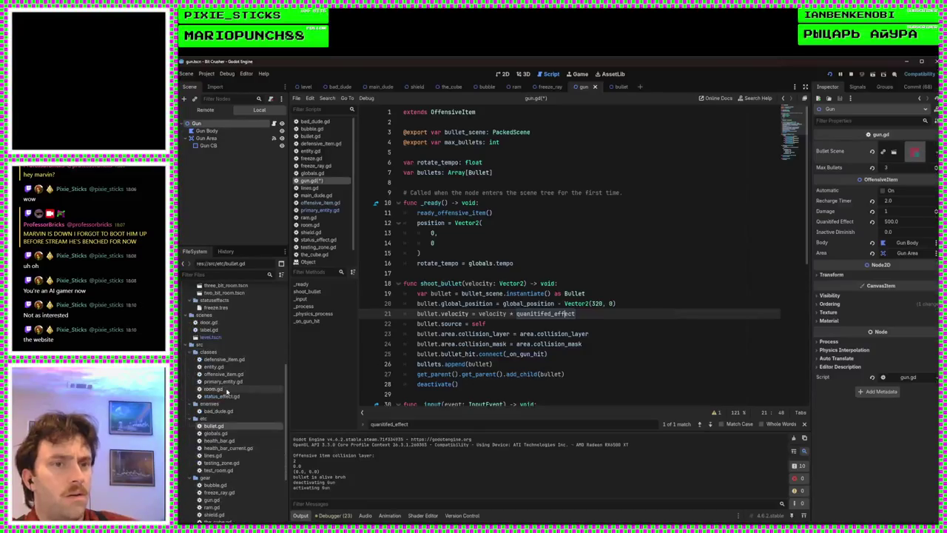
scroll(228, 415, "down", 3)
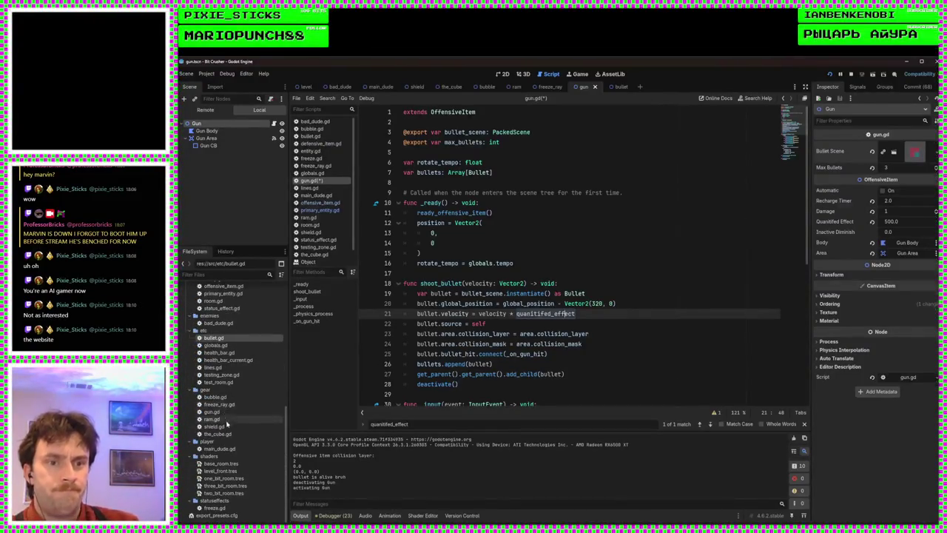
double_click(219, 449)
Delete the commented-out movement_vec reset line in main_dude.gd's _physics_process
scroll(464, 311, "down", 4)
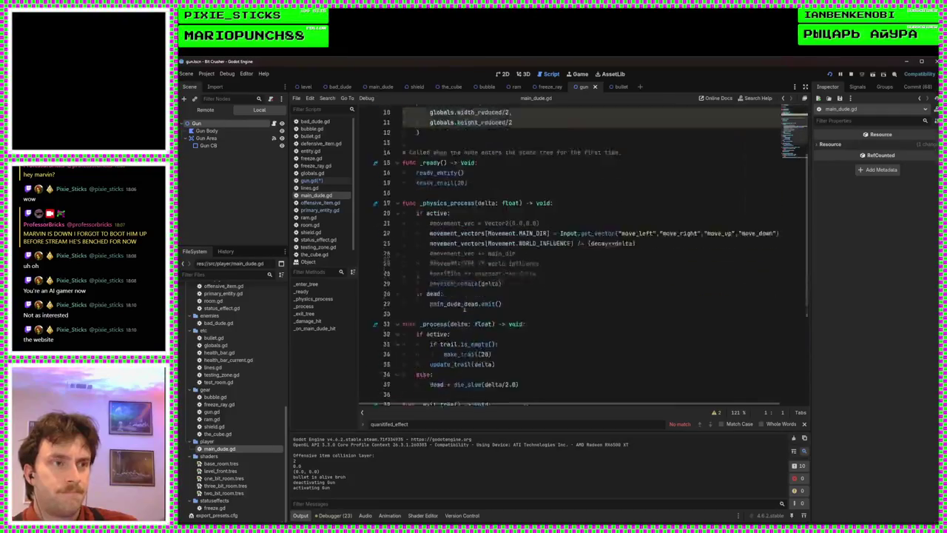
left_click(485, 153)
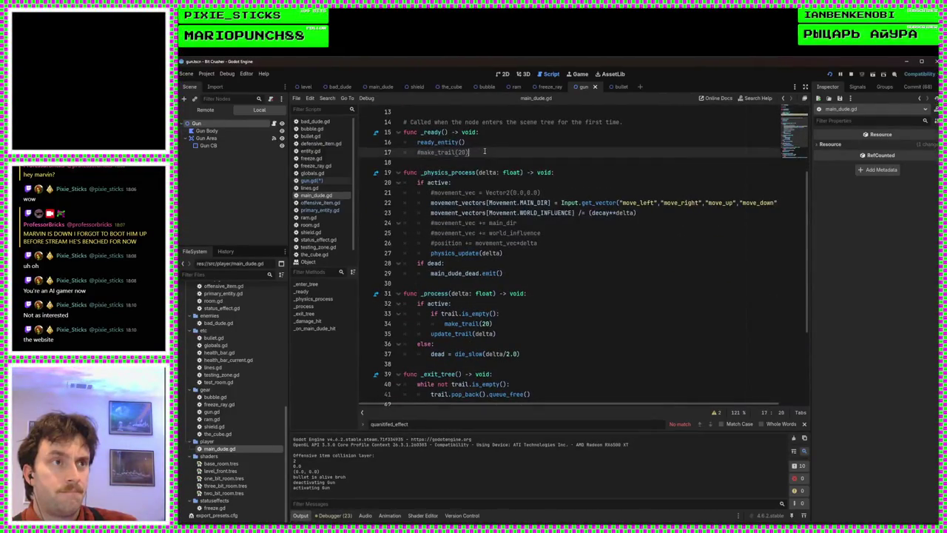
scroll(598, 240, "up", 3)
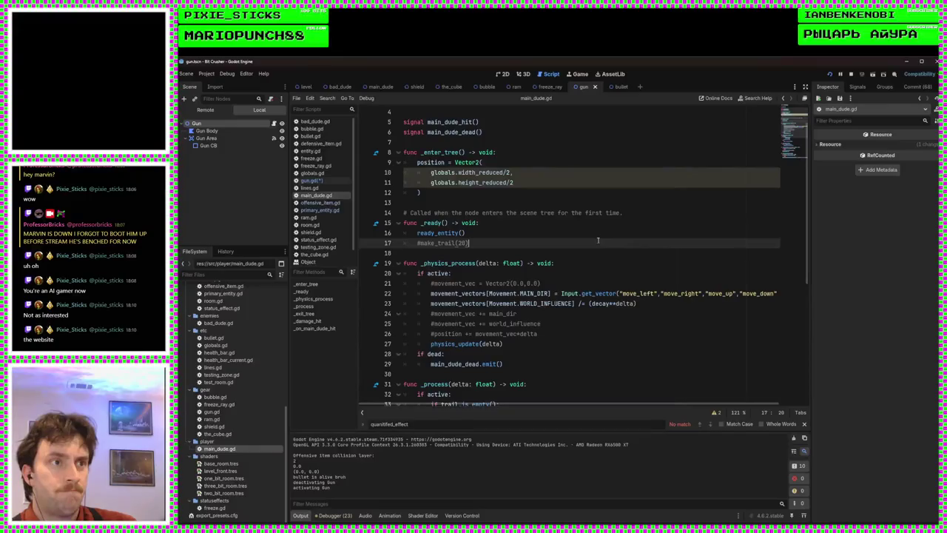
scroll(598, 240, "up", 1)
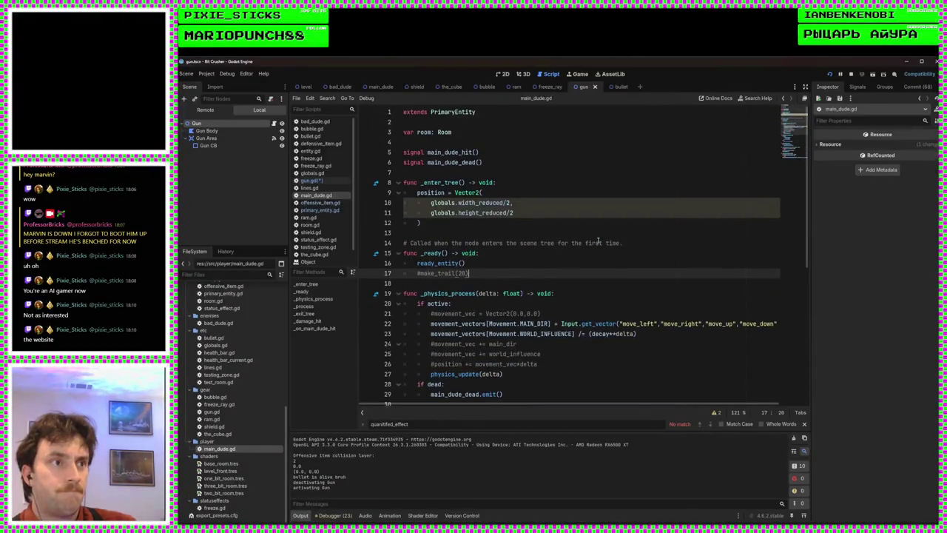
scroll(598, 240, "down", 4)
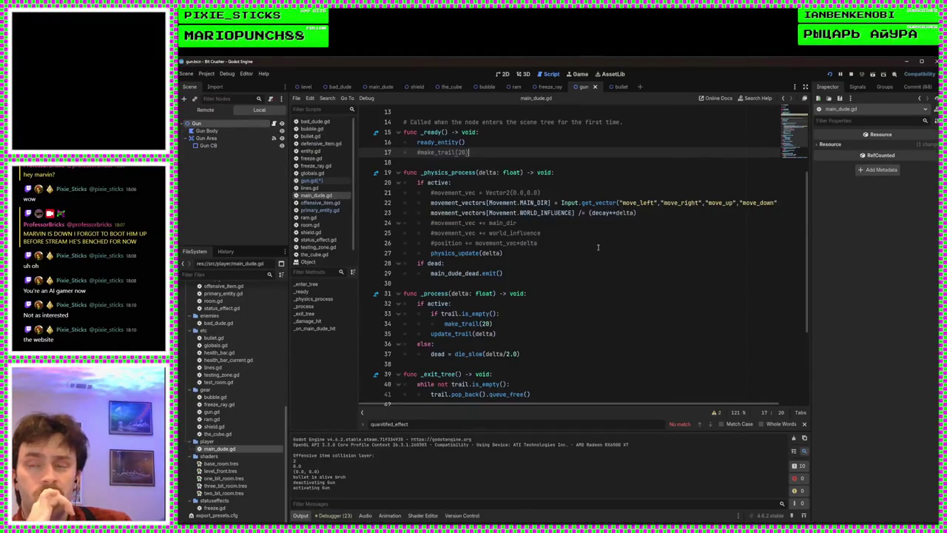
triple_click(578, 192)
key("BackSpace")
key("BackSpace")
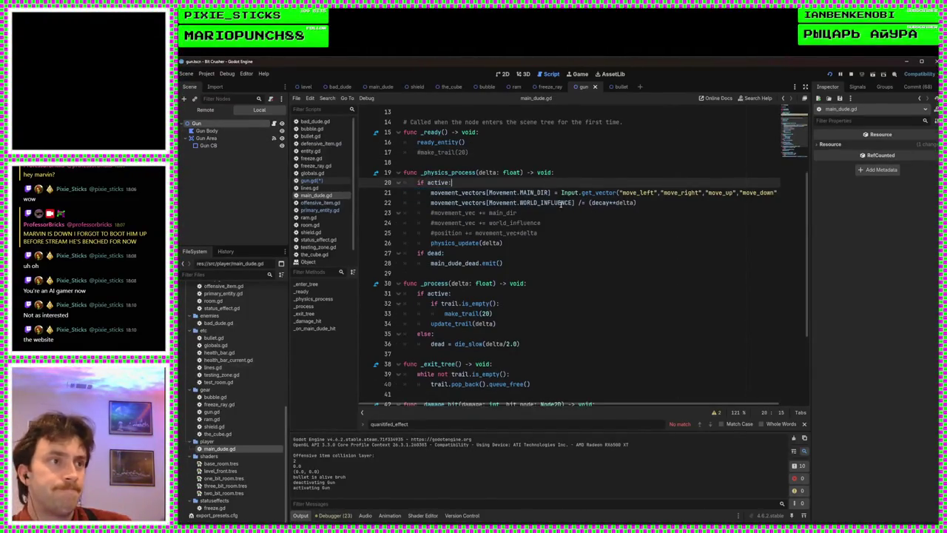
Delete the three remaining commented-out movement lines, then go back to gun.gd
left_click_drag(560, 230, 427, 208)
key("BackSpace")
key("BackSpace")
scroll(560, 230, "down", 3)
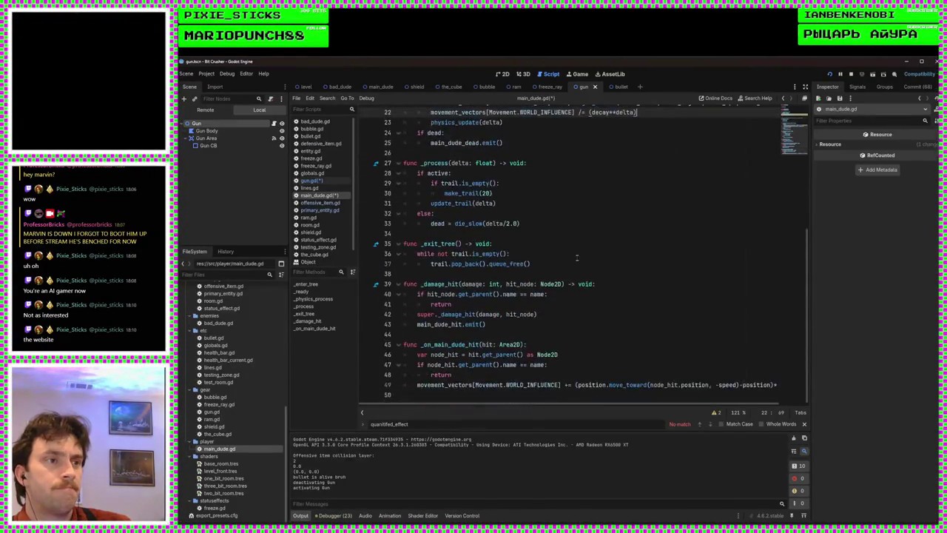
left_click(487, 398)
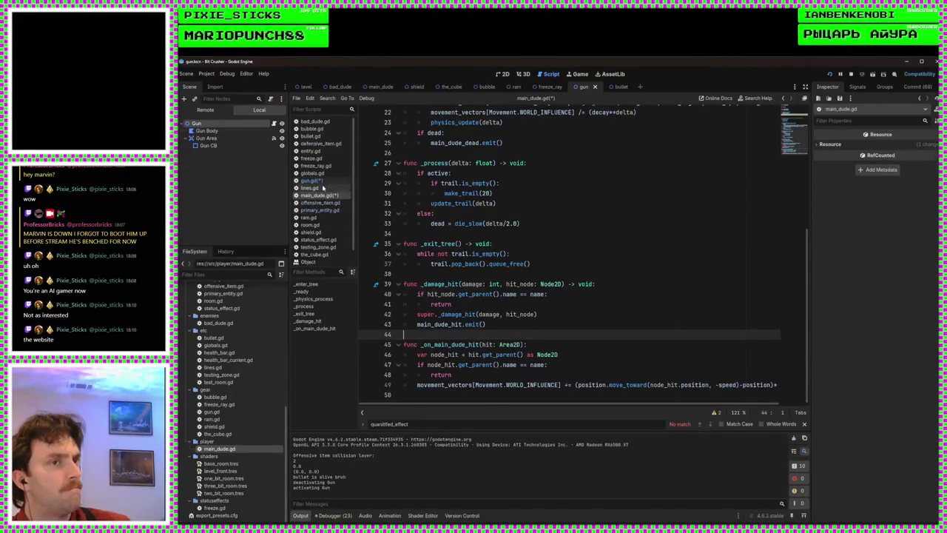
left_click(311, 181)
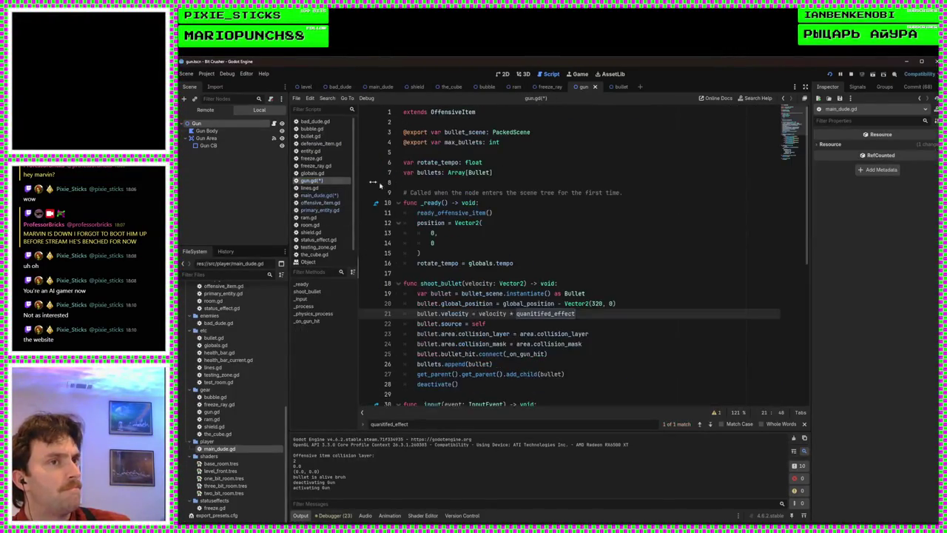
Return to gun.gd's bullet velocity line and test-run the project
left_click(315, 196)
left_click(308, 180)
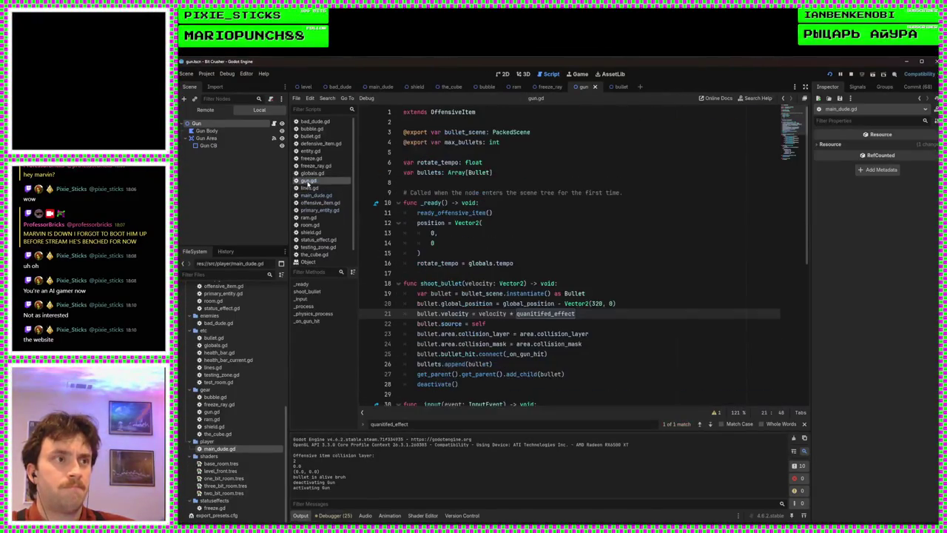
left_click(652, 265)
left_click(635, 274)
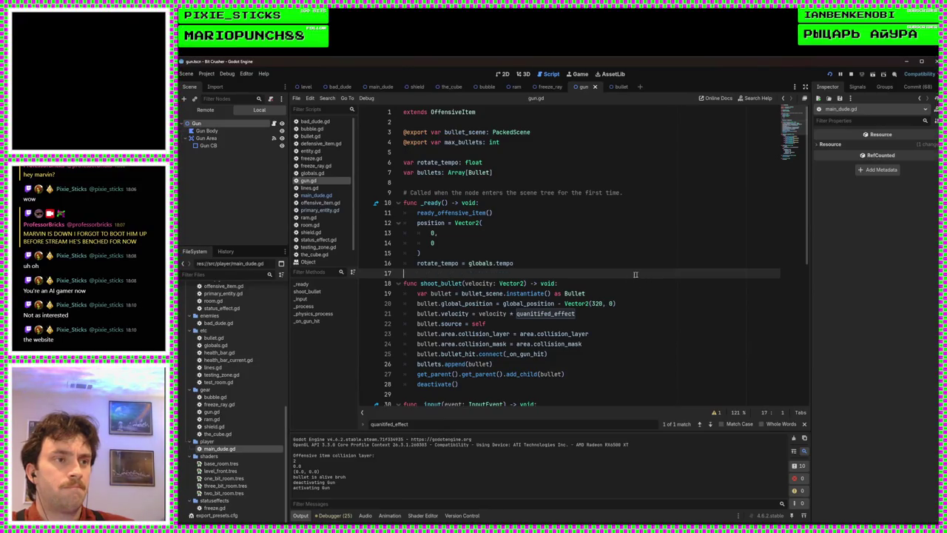
left_click(610, 313)
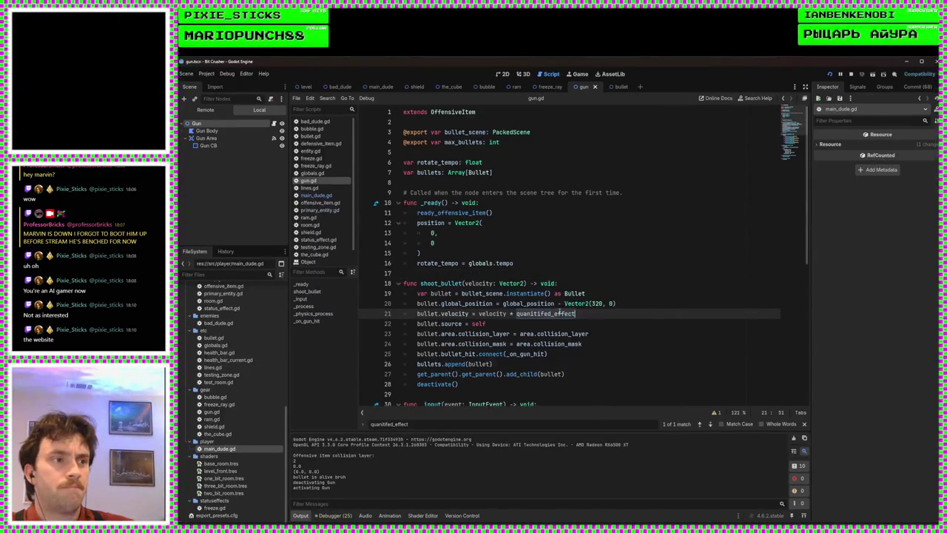
left_click(829, 74)
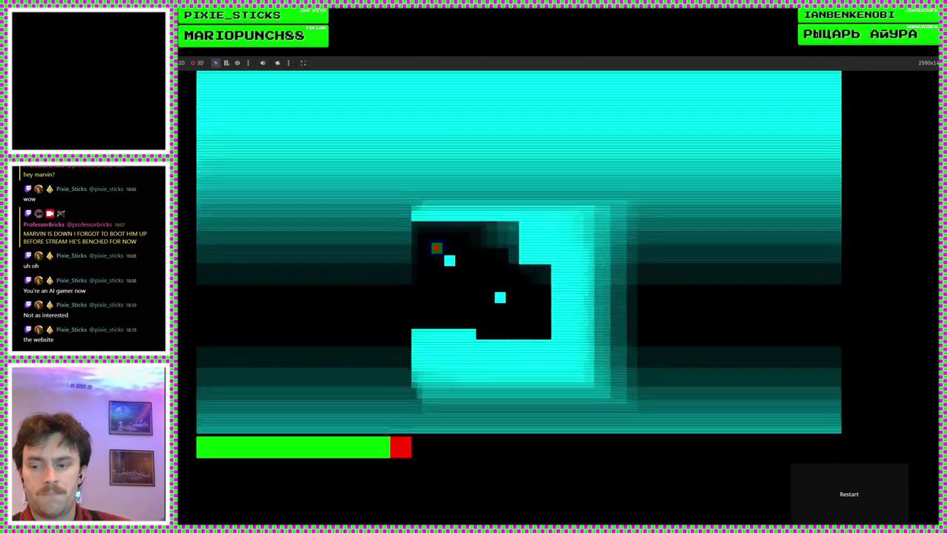
key("F8")
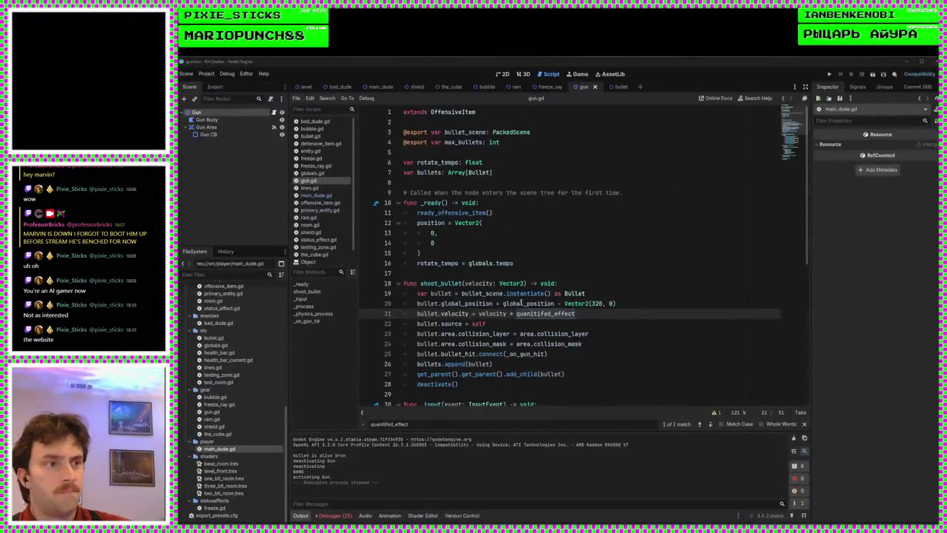
Review the bullet velocity code on line 21, then bring up the main_dude scene
left_click(527, 274)
left_click(532, 314)
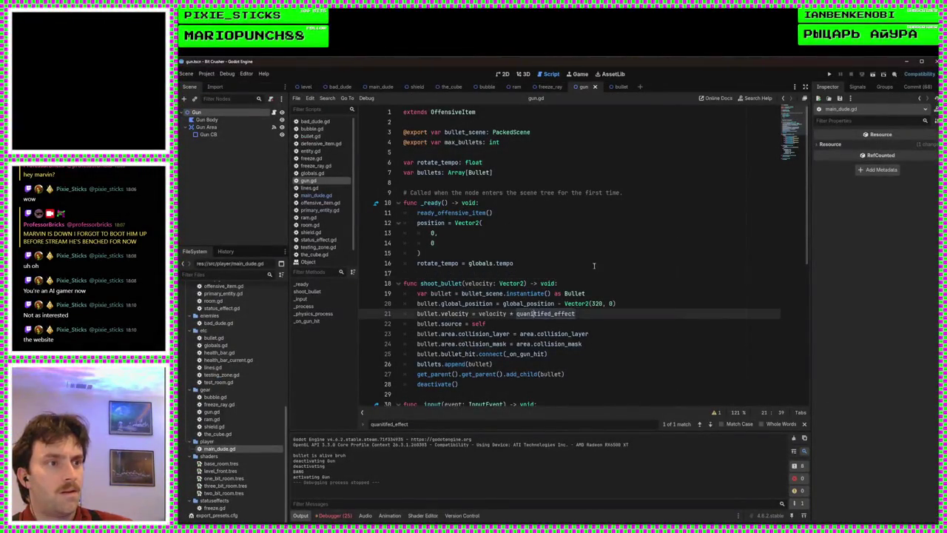
scroll(592, 272, "down", 4)
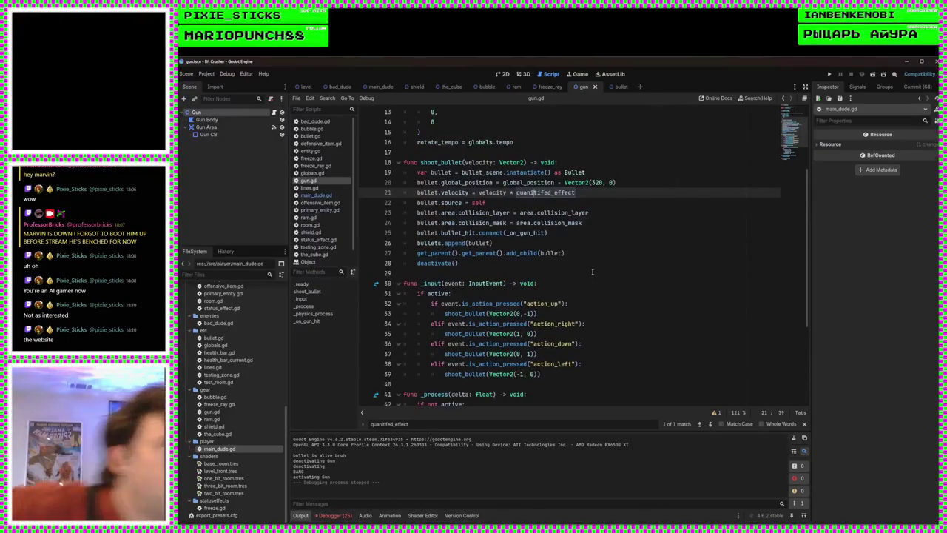
scroll(611, 244, "up", 4)
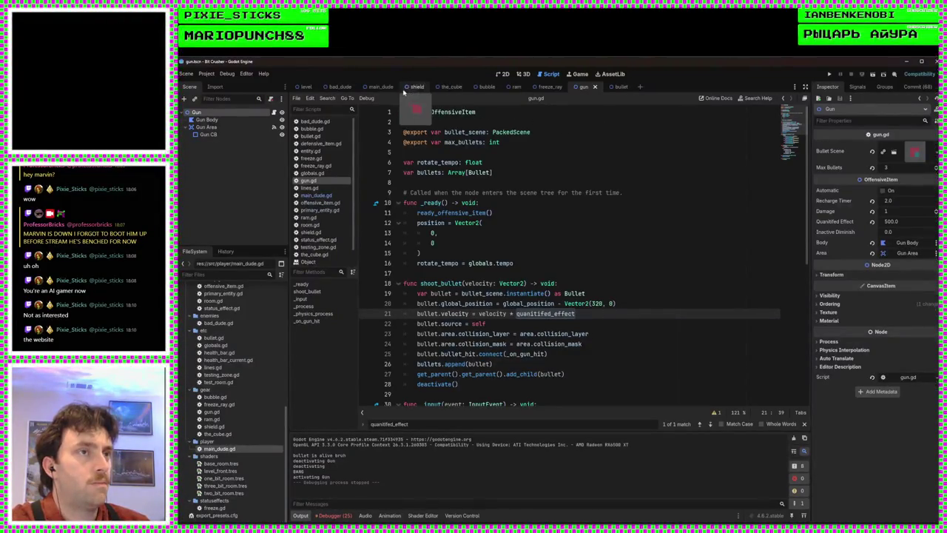
left_click(378, 87)
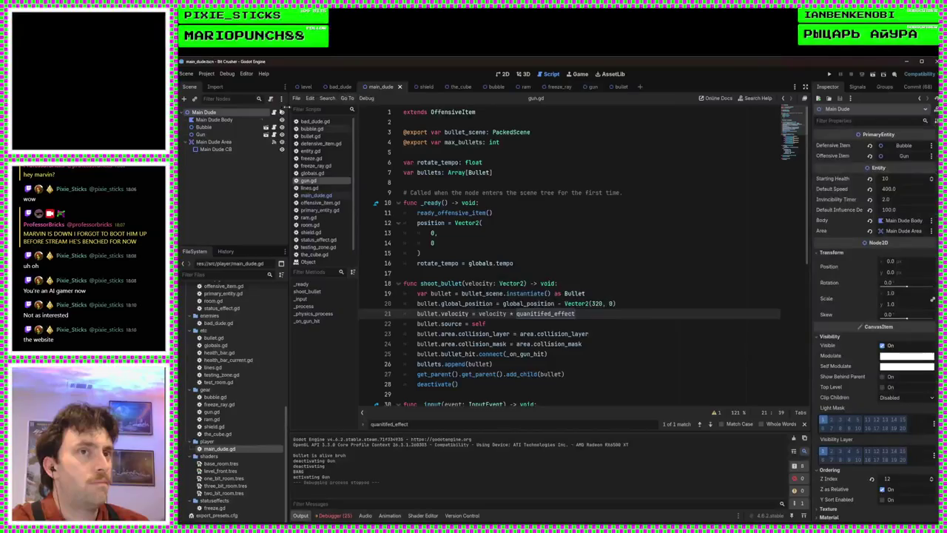
Revert the Gun's Quantified Effect to 500, play-test the game, then open the Debugger
left_click(234, 135)
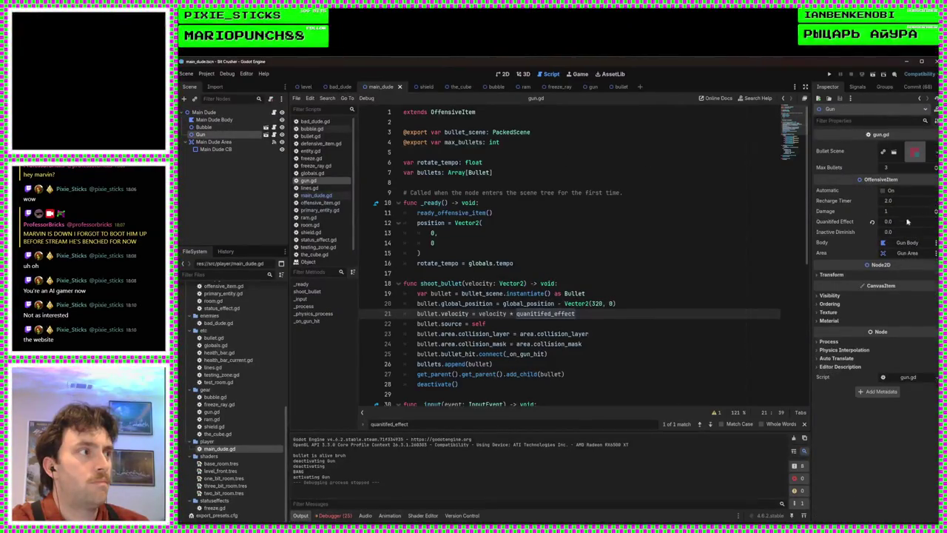
left_click(872, 223)
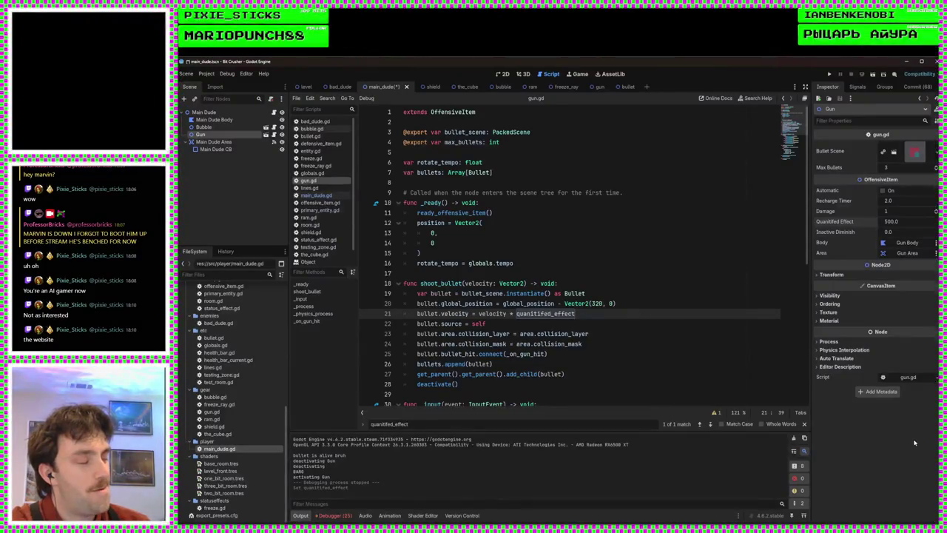
left_click(831, 76)
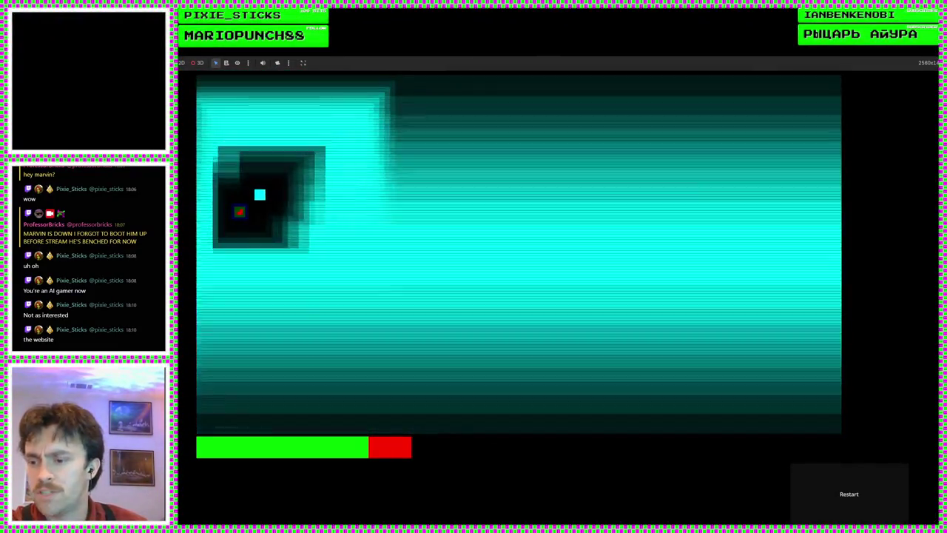
key("F8")
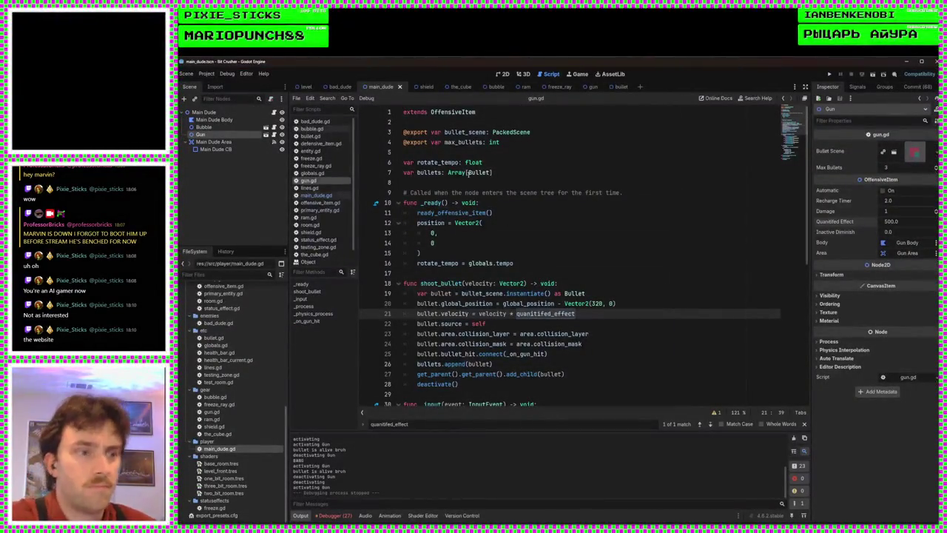
left_click(328, 516)
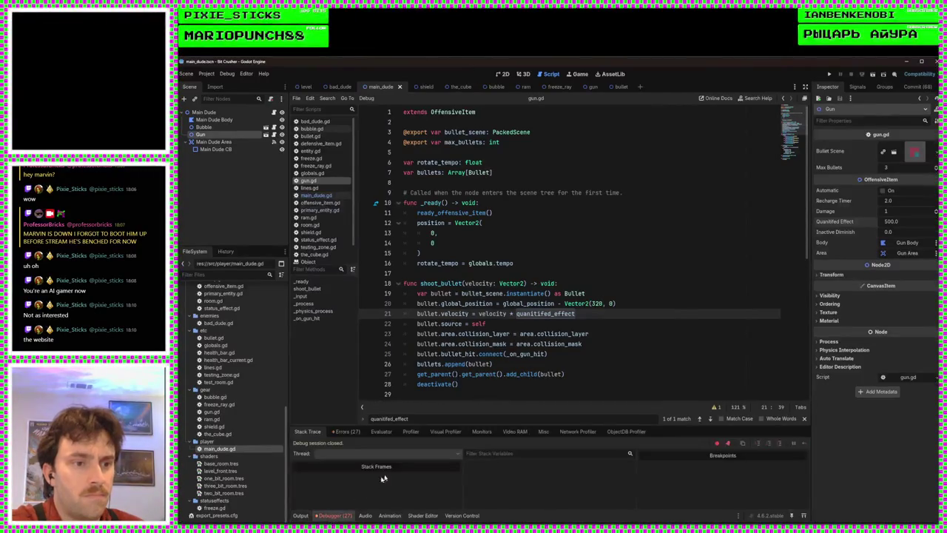
From the bullet.gd:29 error, delete the area.monitorable and area.monitoring lines and save bullet.gd
left_click(345, 432)
scroll(404, 481, "down", 5)
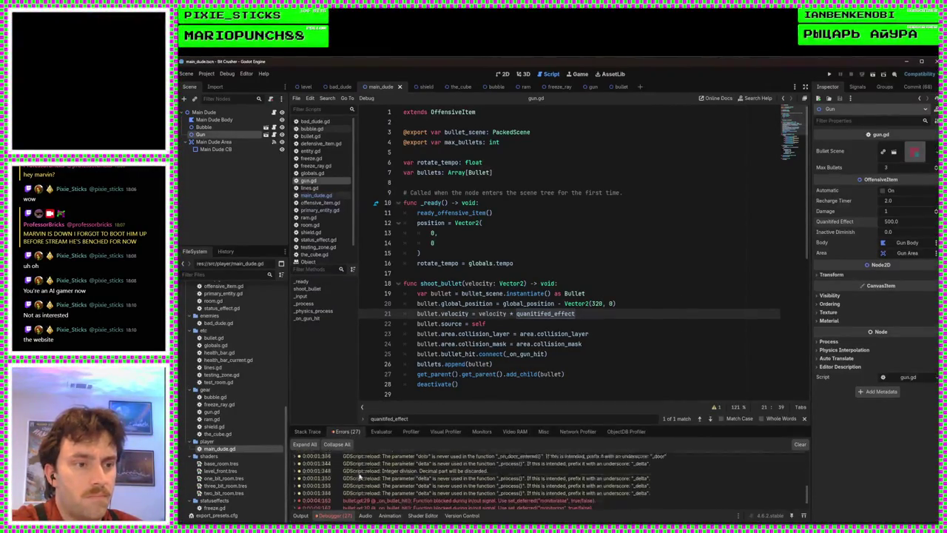
double_click(426, 481)
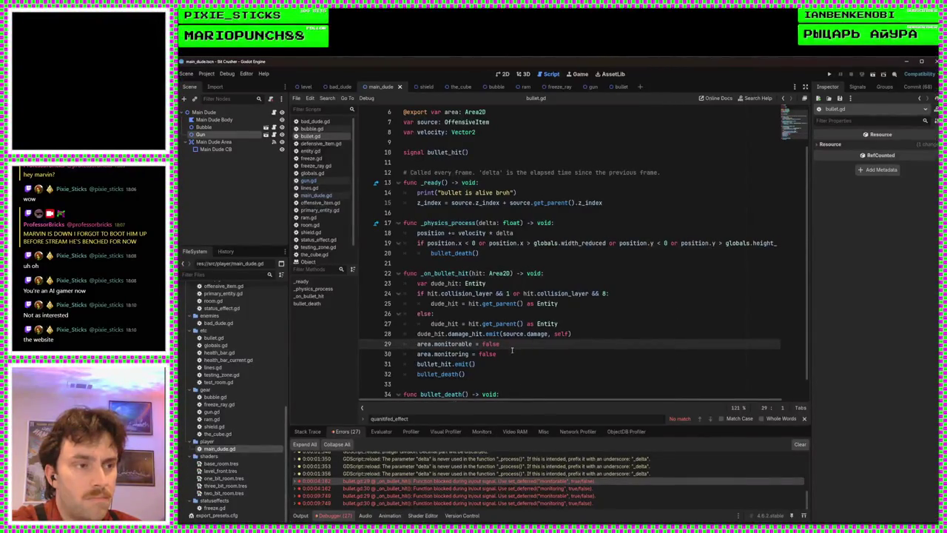
scroll(528, 346, "down", 1)
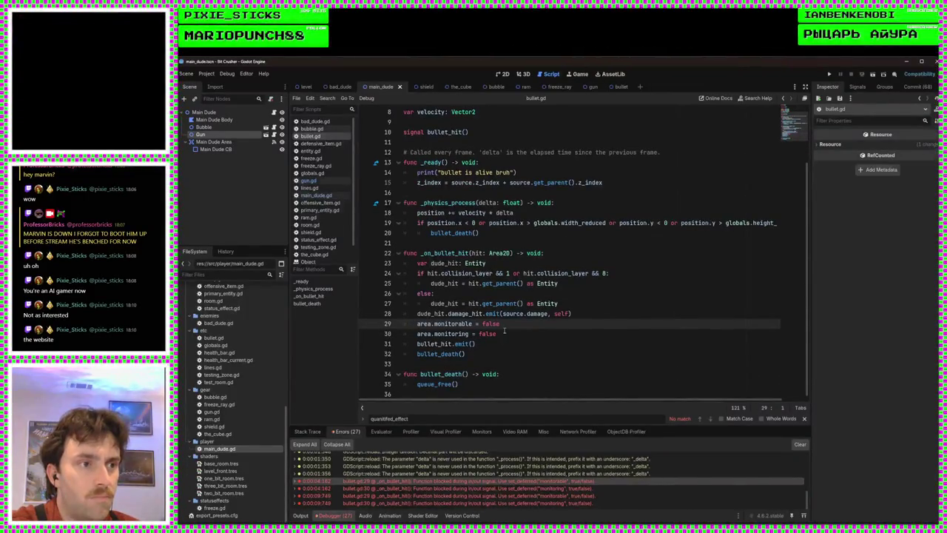
left_click_drag(503, 333, 398, 329)
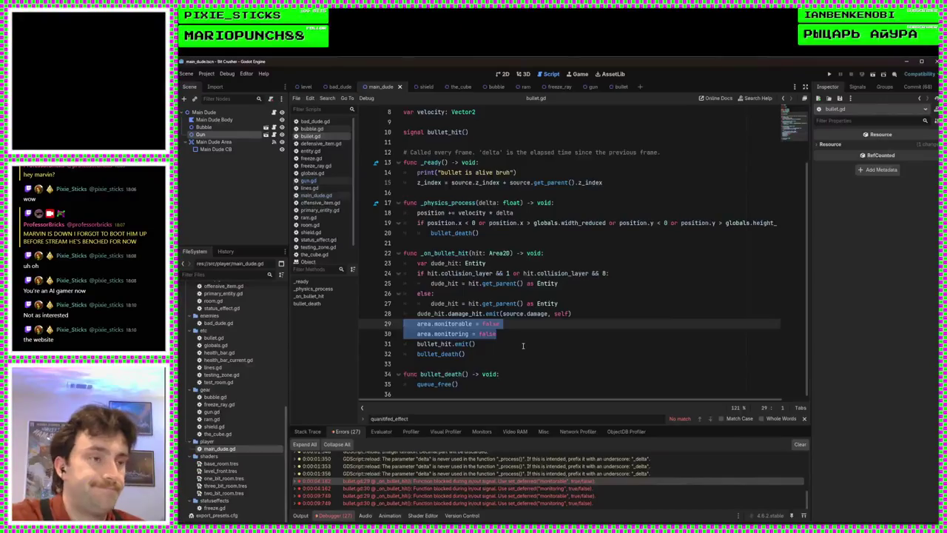
key("BackSpace")
key("BackSpace")
left_click(580, 328)
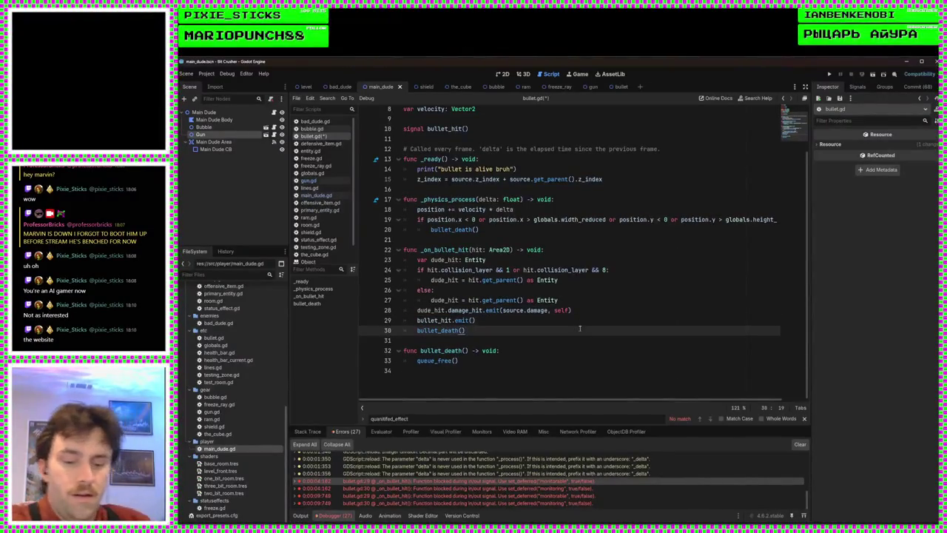
left_click(585, 311)
key("ctrl+s")
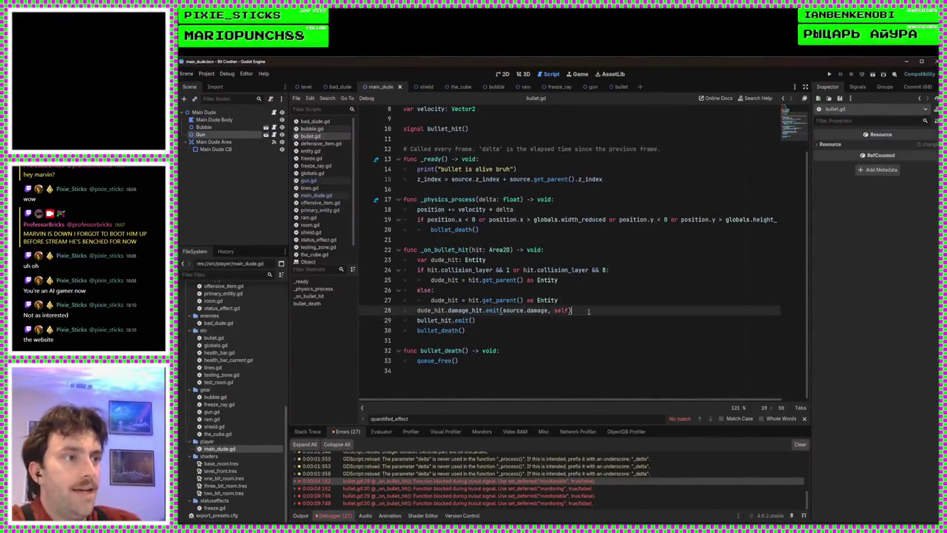
Switch to gun.gd and place the cursor after the add_child(bullet) line
scroll(588, 312, "up", 3)
scroll(588, 312, "down", 2)
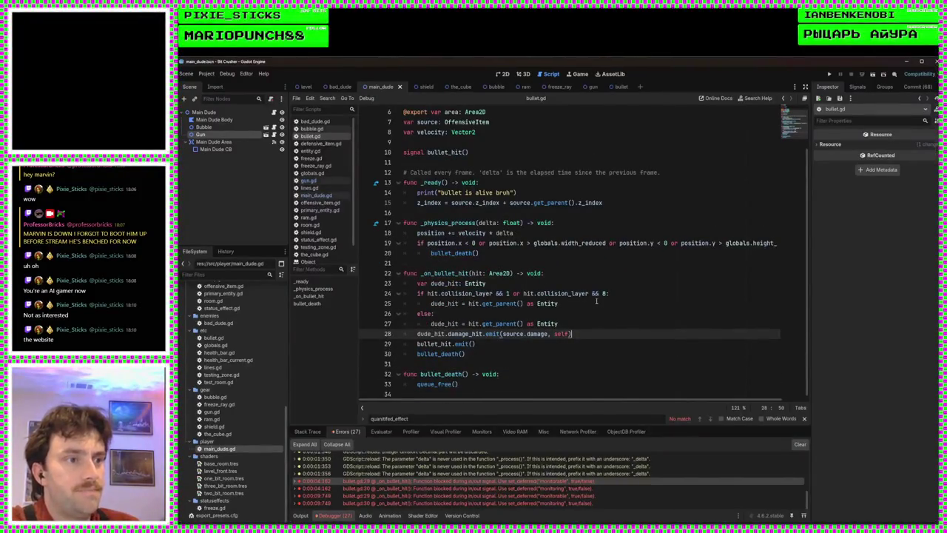
left_click(345, 182)
scroll(589, 265, "down", 10)
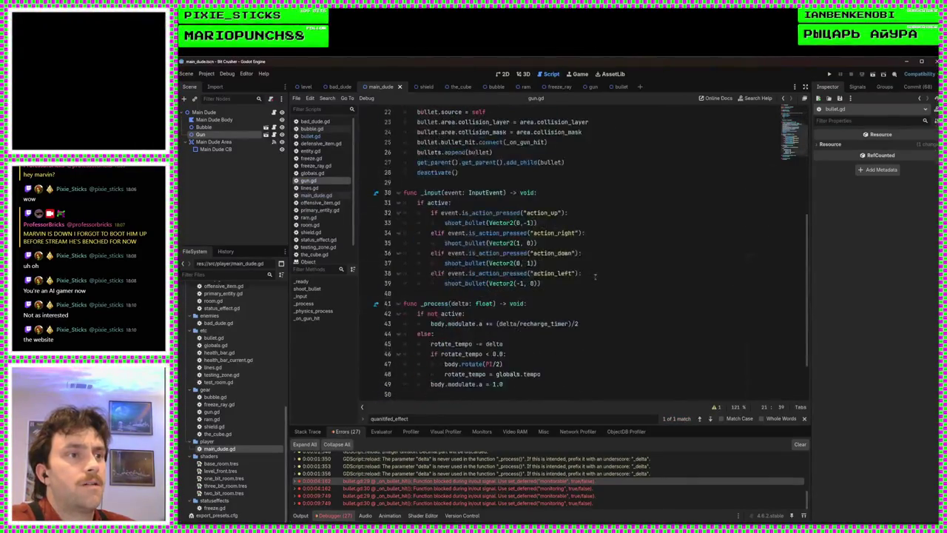
scroll(586, 335, "up", 6)
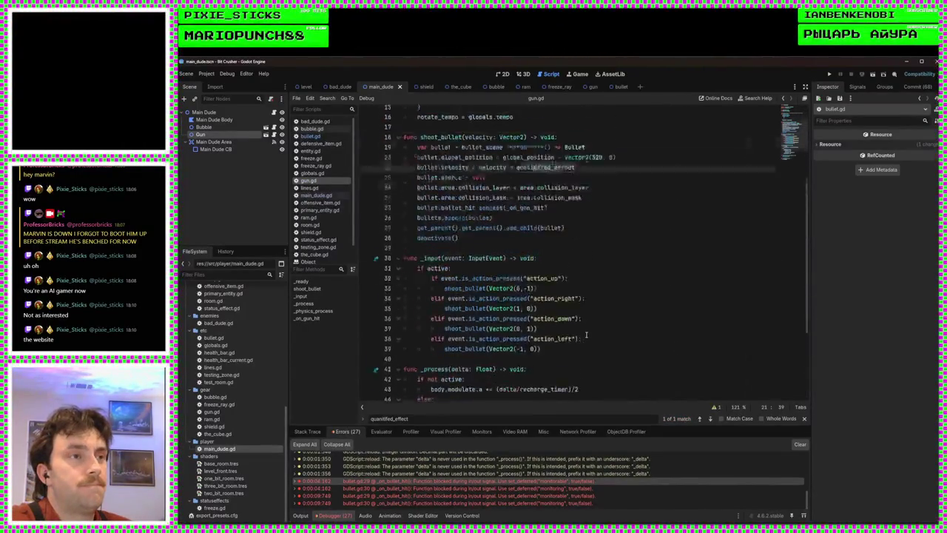
scroll(543, 326, "down", 6)
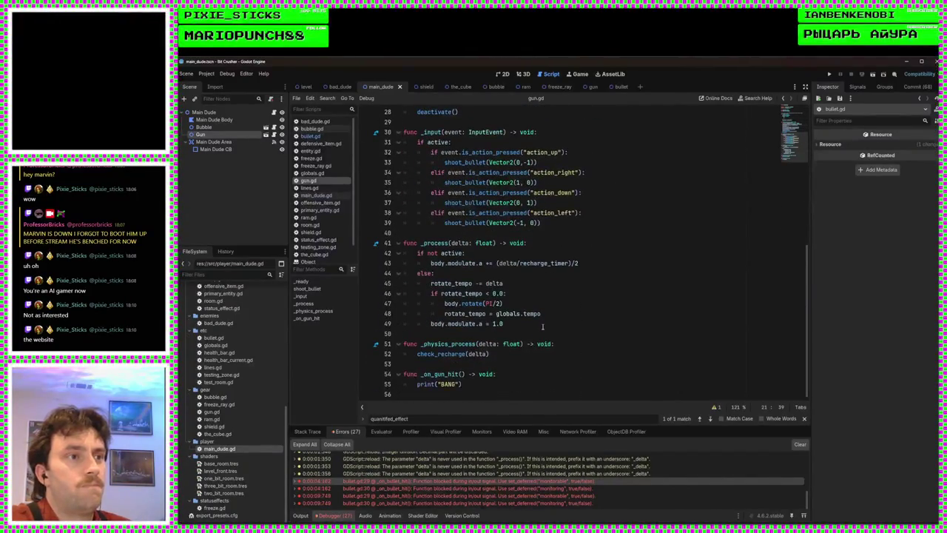
scroll(542, 326, "up", 6)
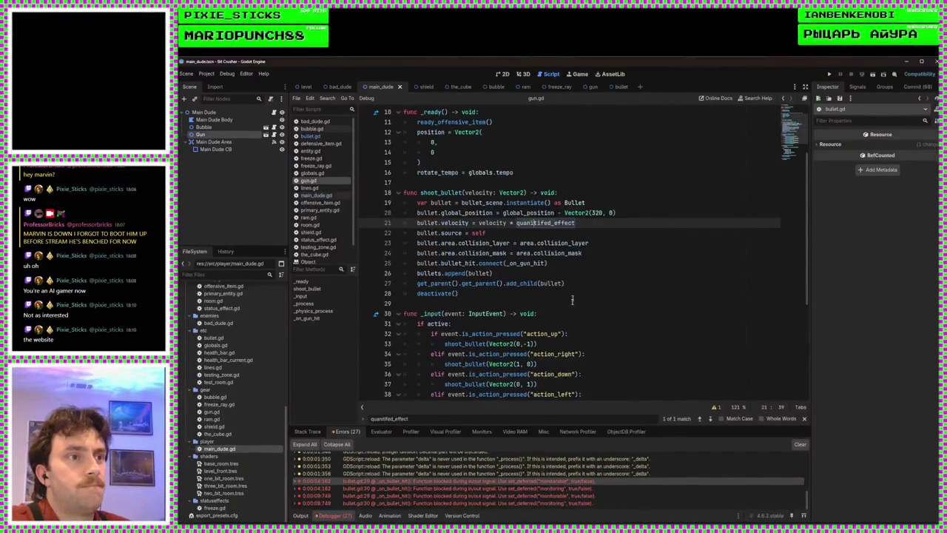
left_click(572, 283)
scroll(585, 311, "down", 6)
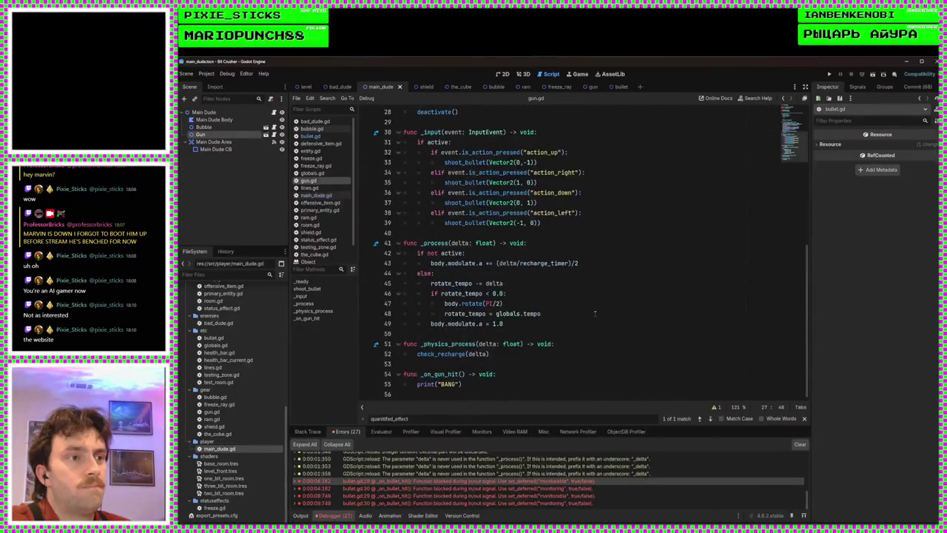
scroll(595, 313, "up", 3)
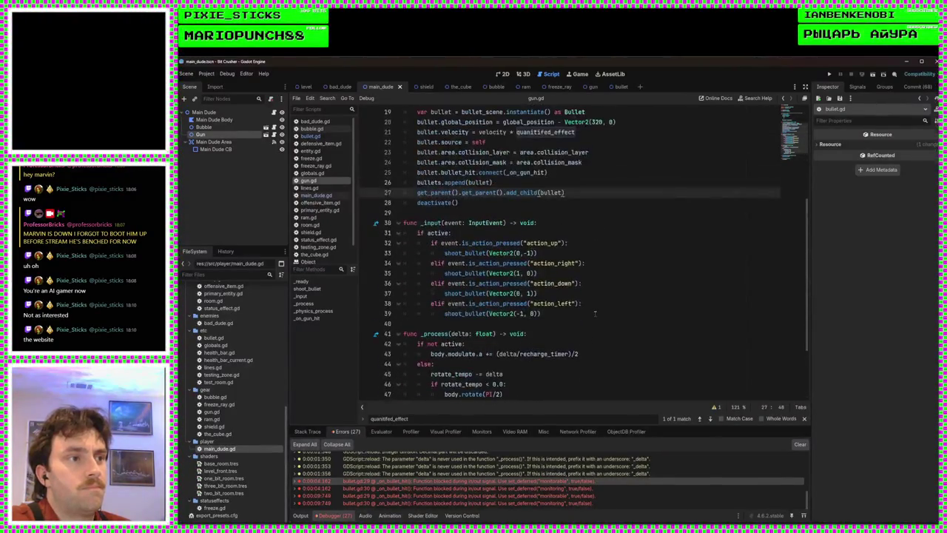
Add 'body.modulate.a = 0.1' after add_child(bullet), drop Recharge Timer to 1.0, and run the game
key("Return")
type("body.modulate.a = 0.1")
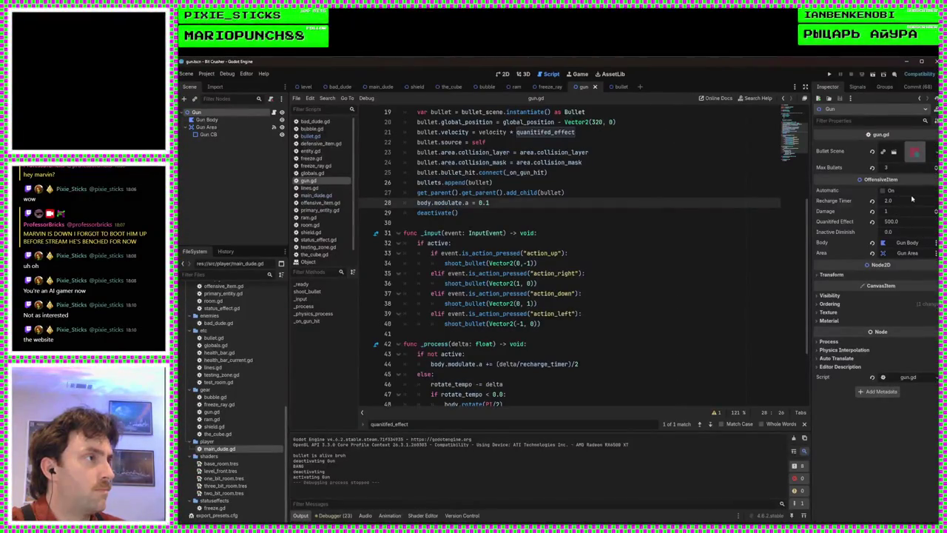
left_click_drag(913, 199, 888, 199)
left_click(829, 75)
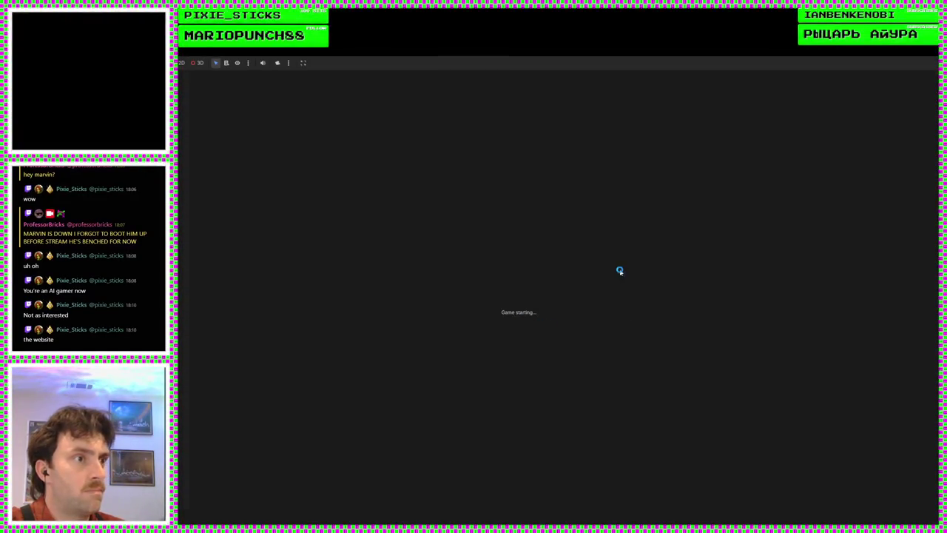
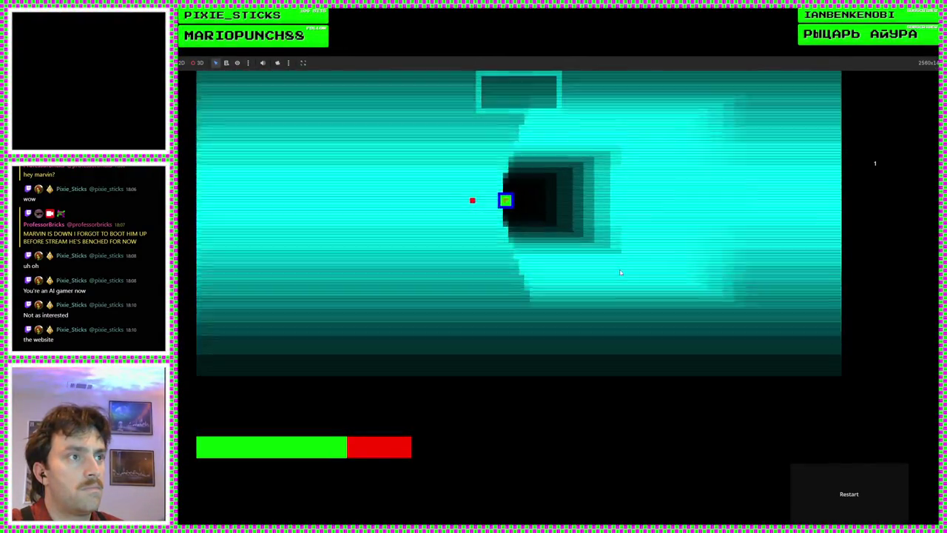
Steer the player square through the maze corridors and pockets, then switch back to the editor
key("Up")
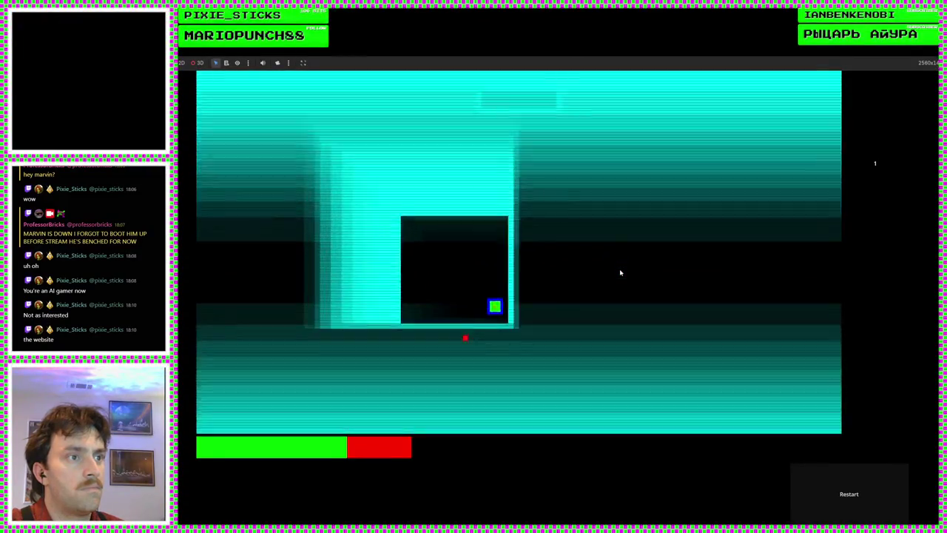
key("Left")
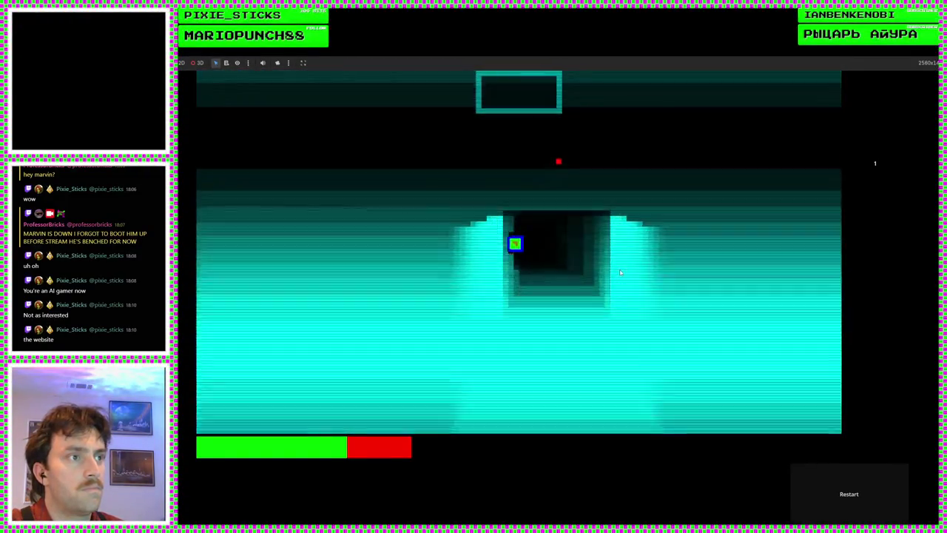
key("Right")
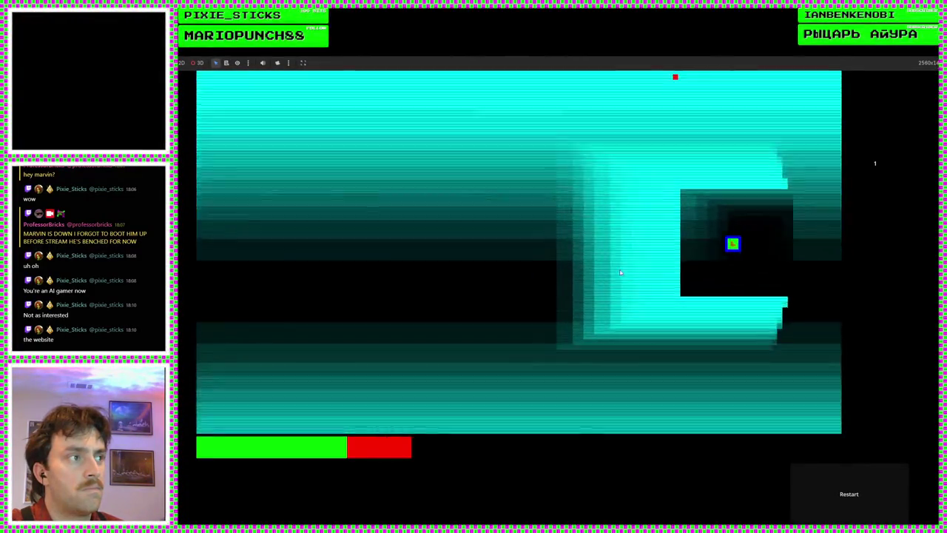
key("Left")
key("Left")
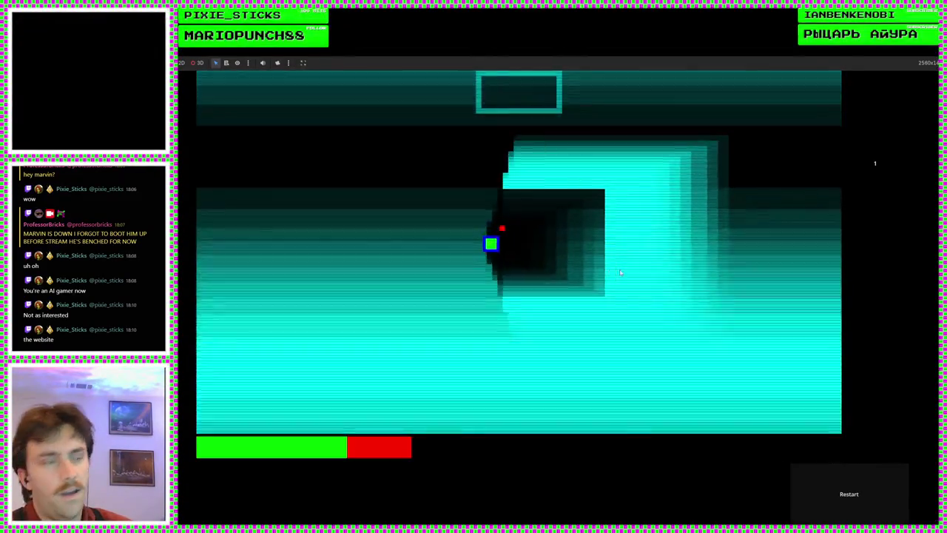
key("Left")
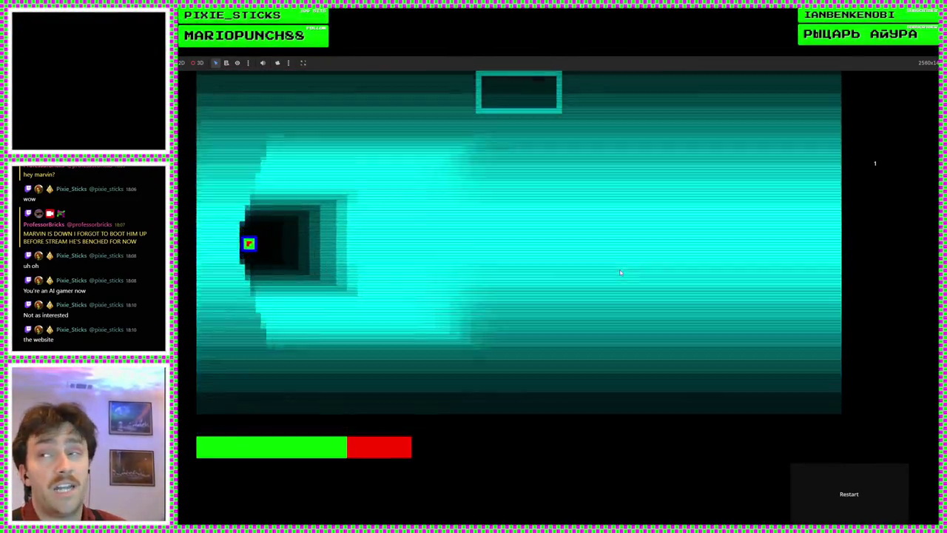
key("Left")
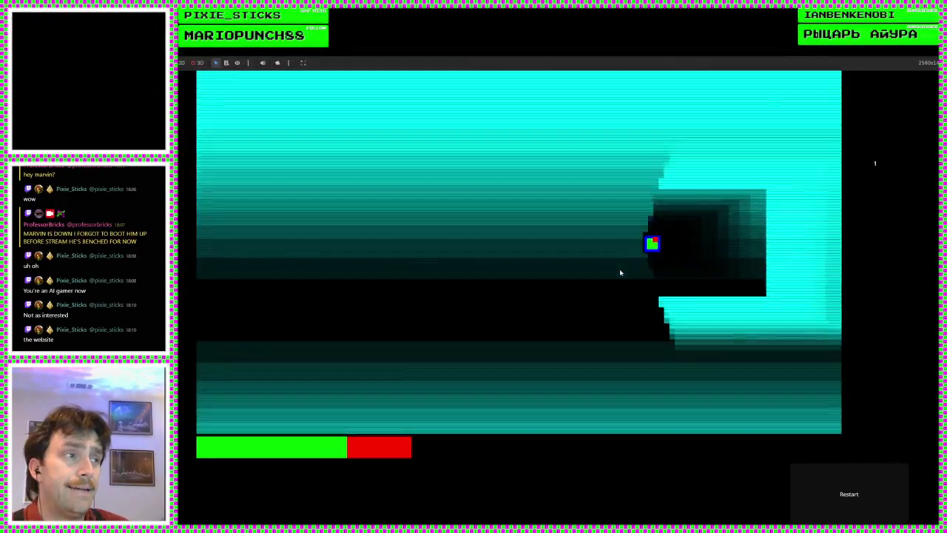
key("Left")
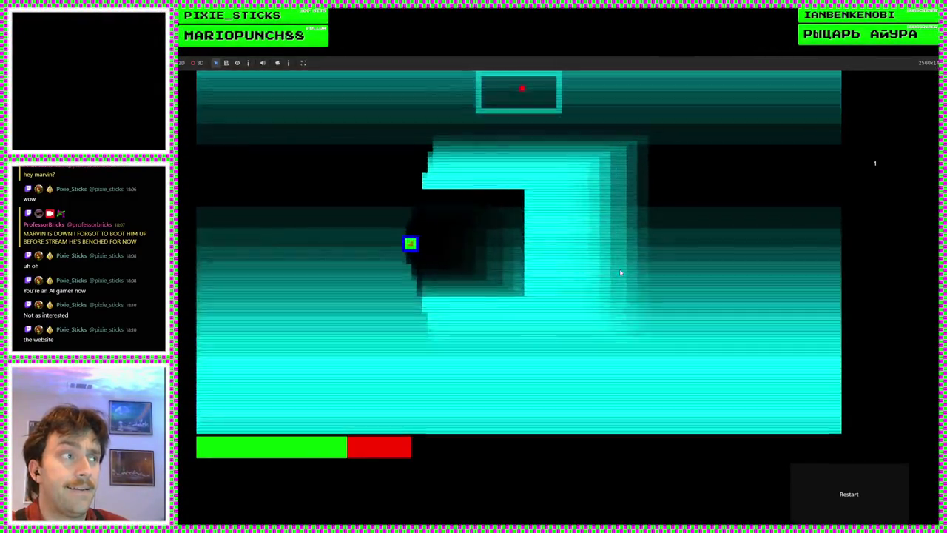
key("Down")
key("Down")
key("Right")
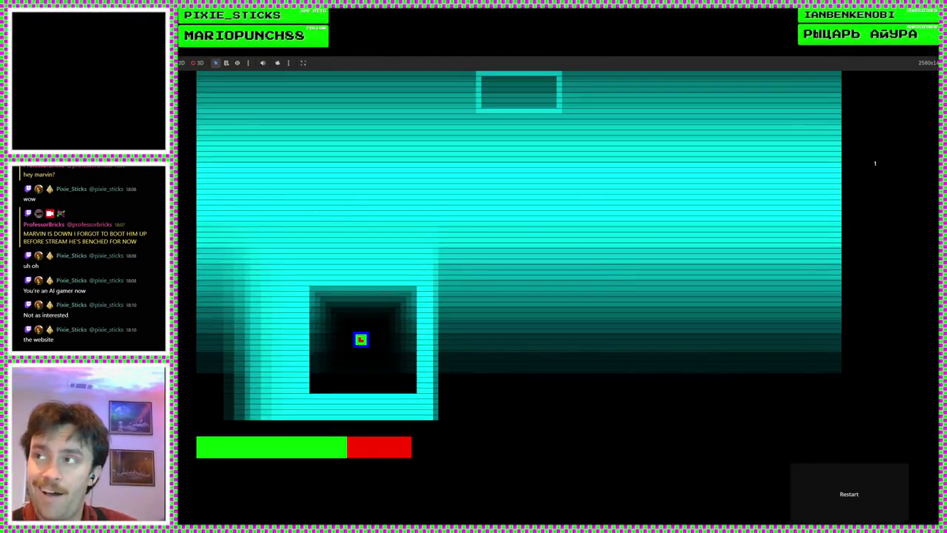
key("alt+Tab")
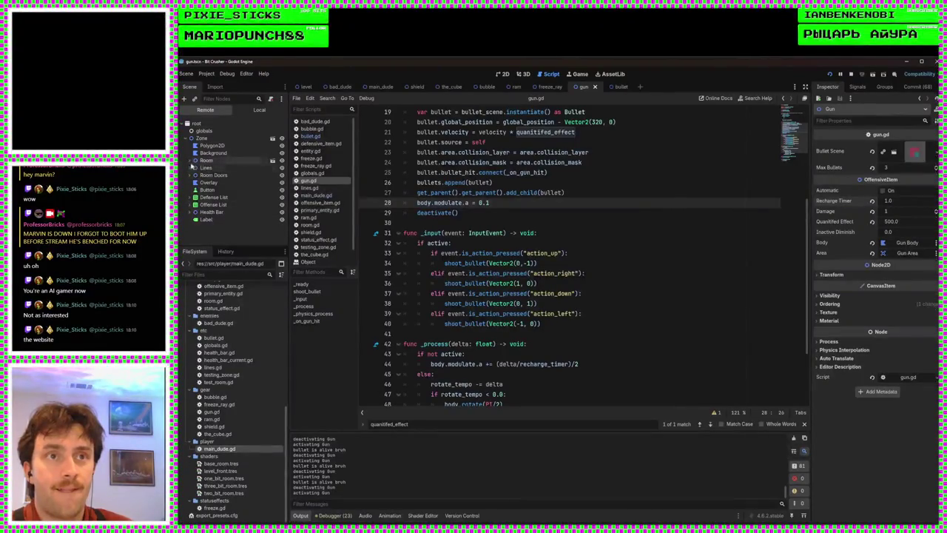
In the remote tree, select Room > Main Dude > Gun and expand its 23-entry Bullets array
left_click(191, 160)
left_click(216, 175)
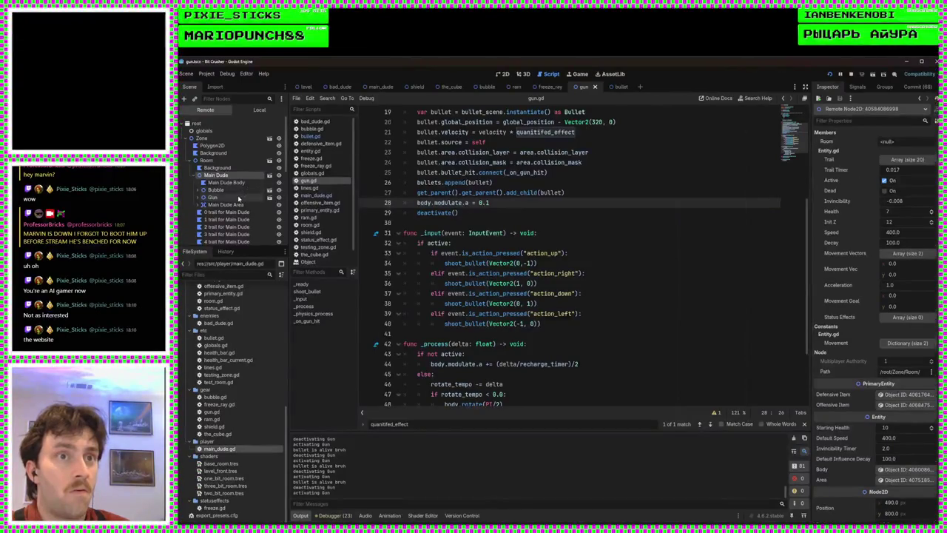
left_click(212, 197)
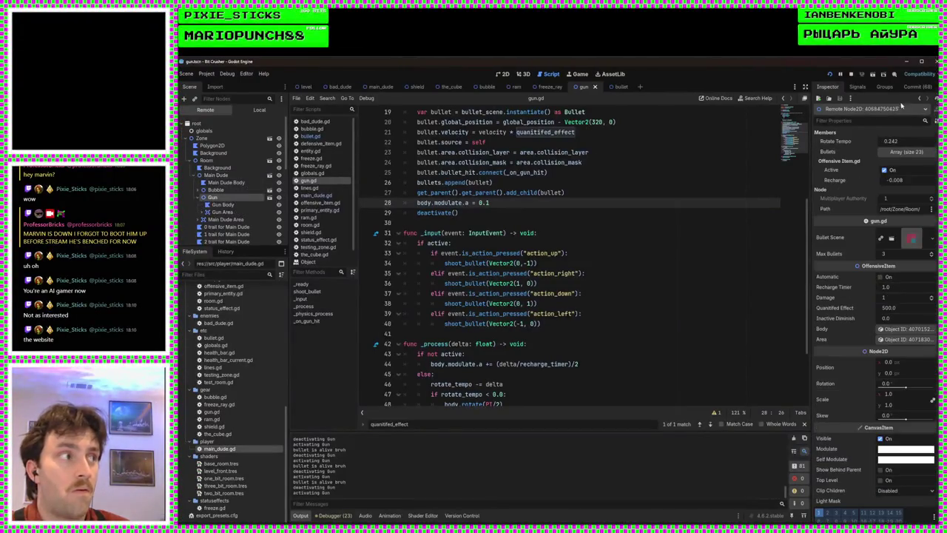
left_click(908, 153)
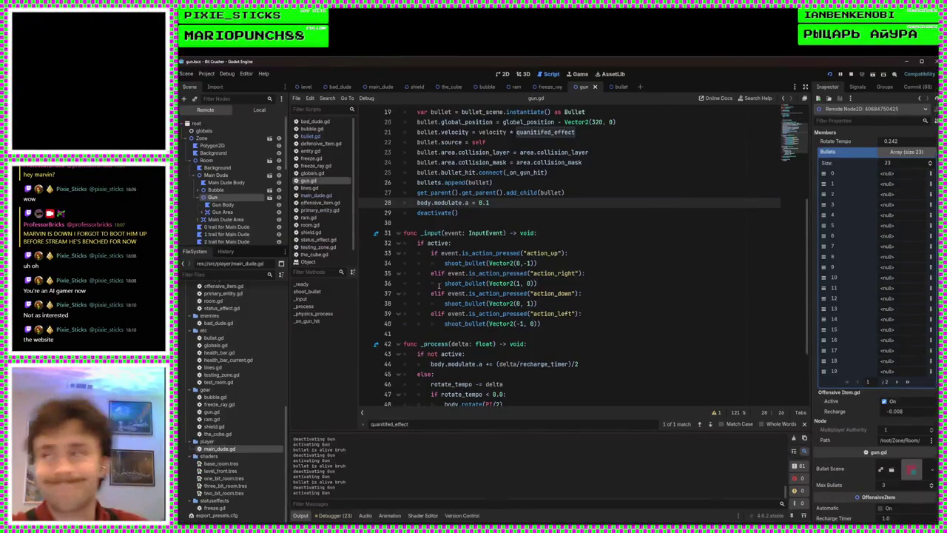
key("F5")
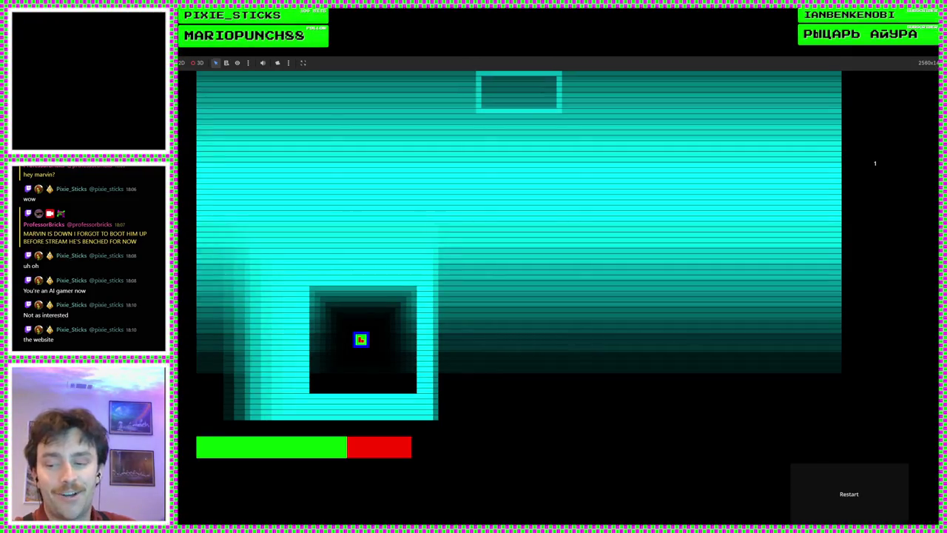
Stop the game and scroll gun.gd up to the bullets array declaration on line 7
key("F8")
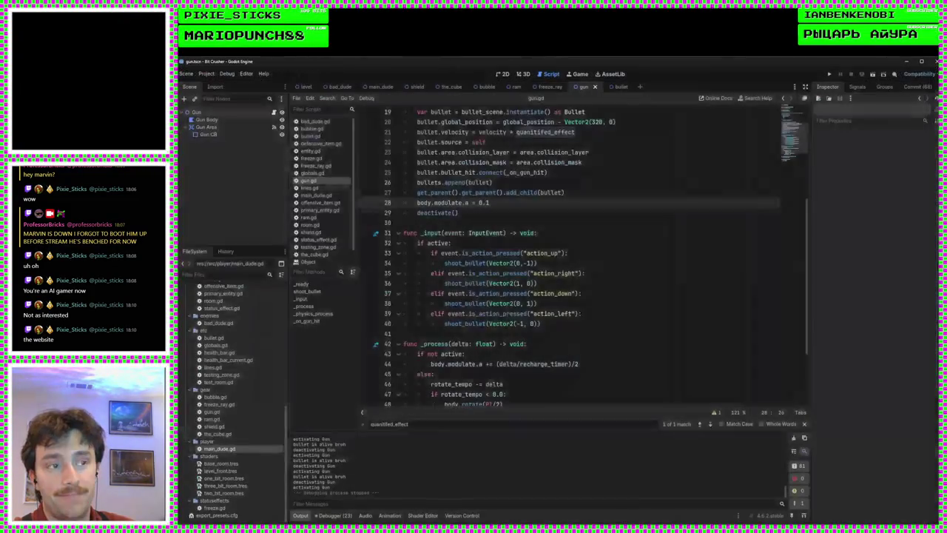
left_click(552, 331)
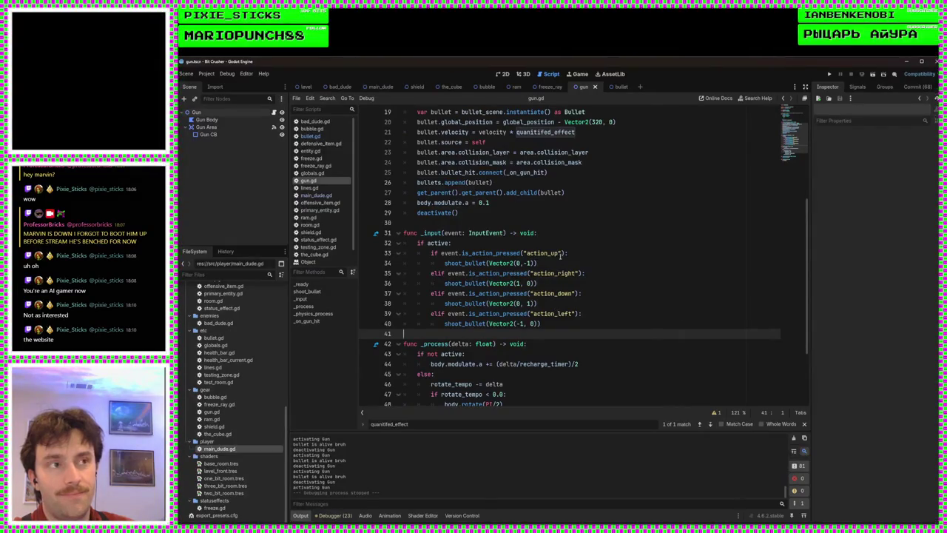
scroll(560, 257, "up", 6)
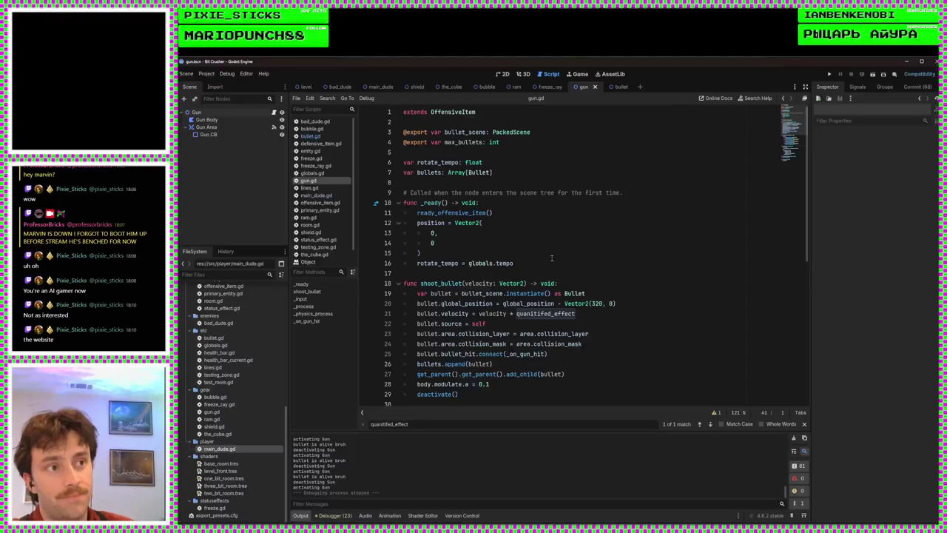
scroll(561, 252, "down", 7)
scroll(563, 292, "up", 5)
scroll(557, 273, "up", 2)
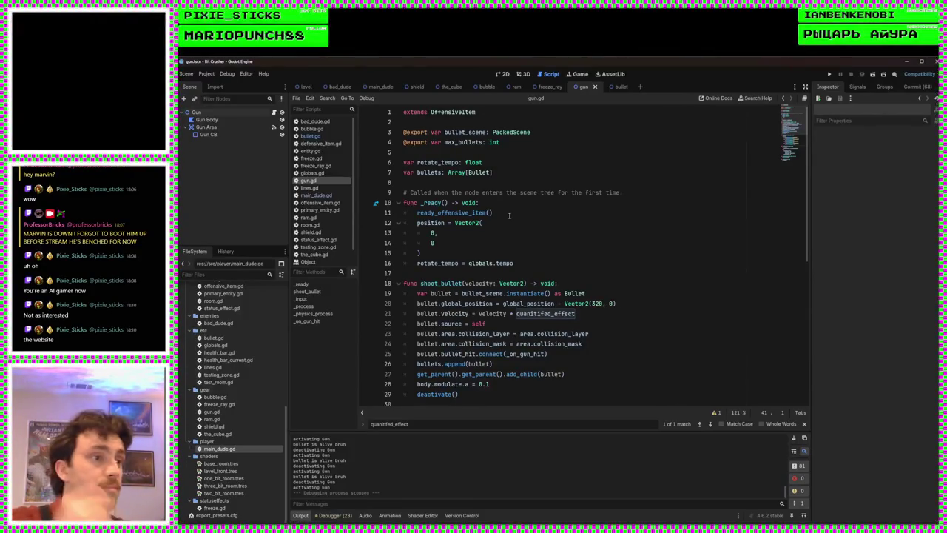
left_click(531, 272)
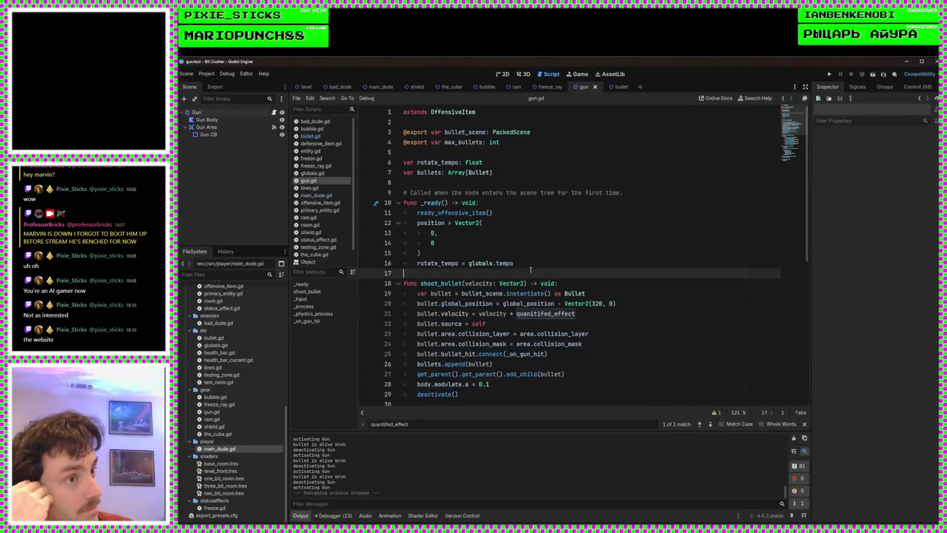
left_click(533, 262)
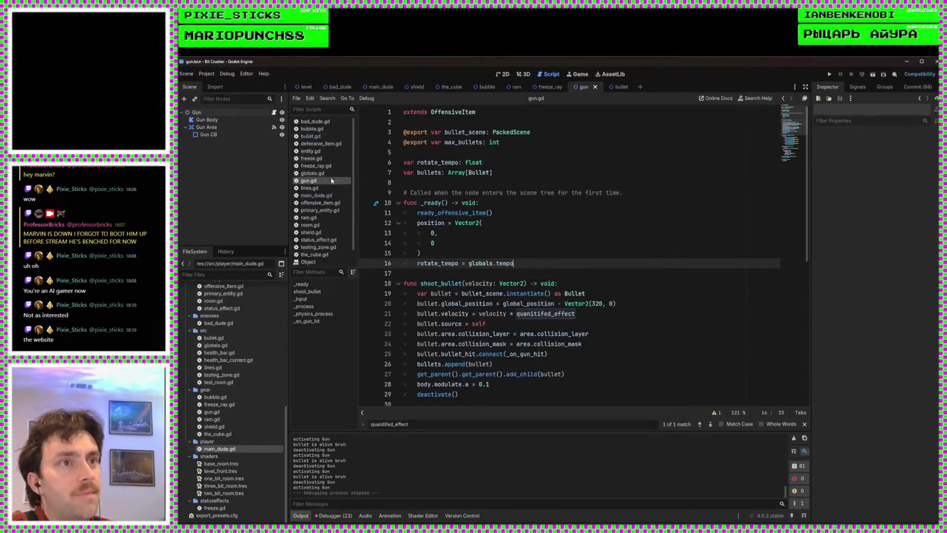
left_click(557, 145)
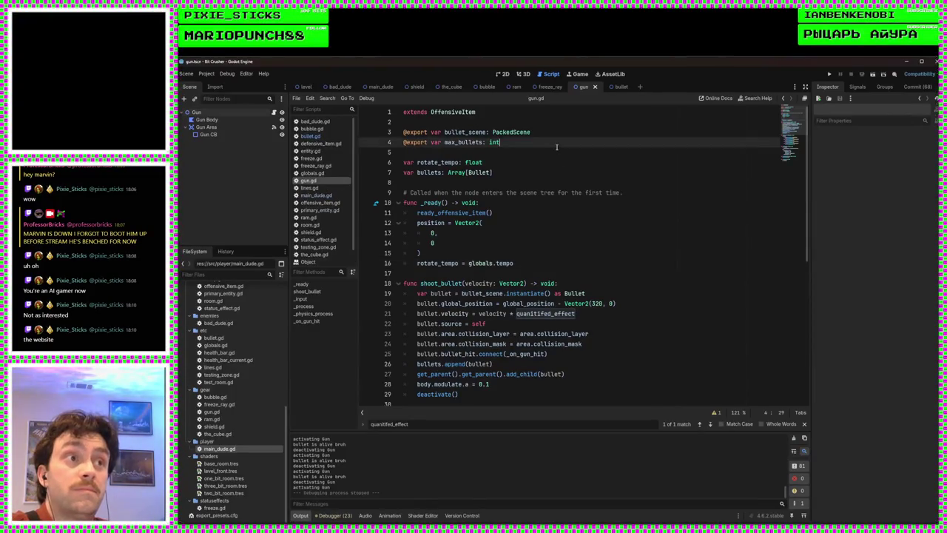
left_click(530, 173)
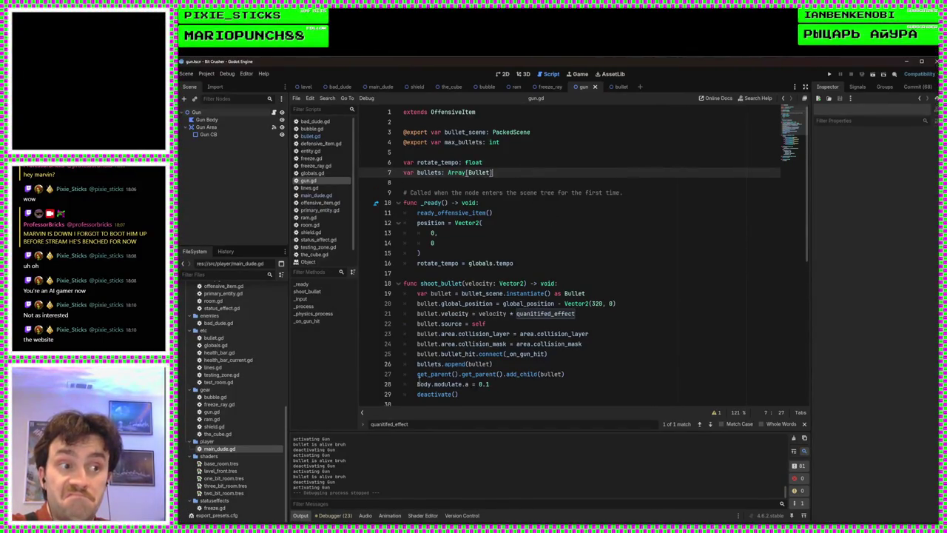
Comment out line 26 and the line 7 bullets declaration, save gun.gd, and rerun the game
left_click(419, 362)
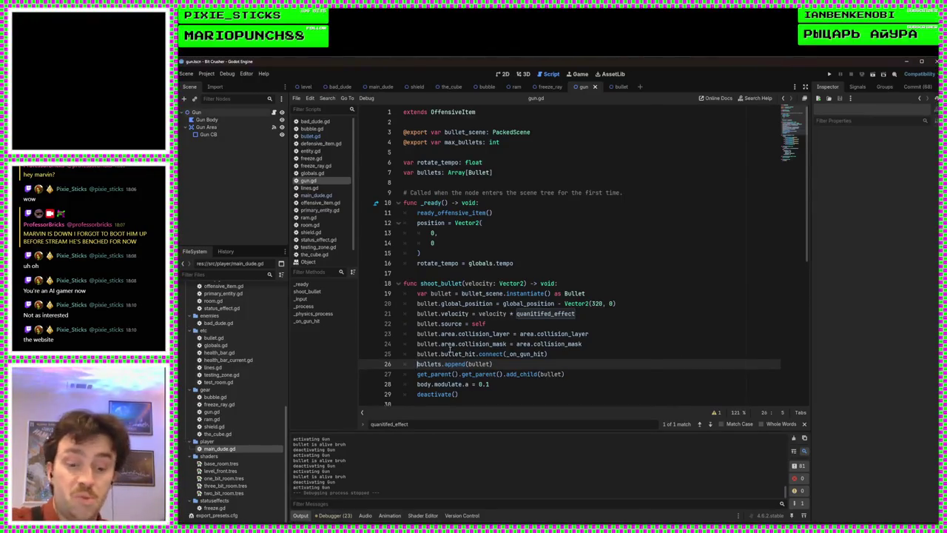
type("#")
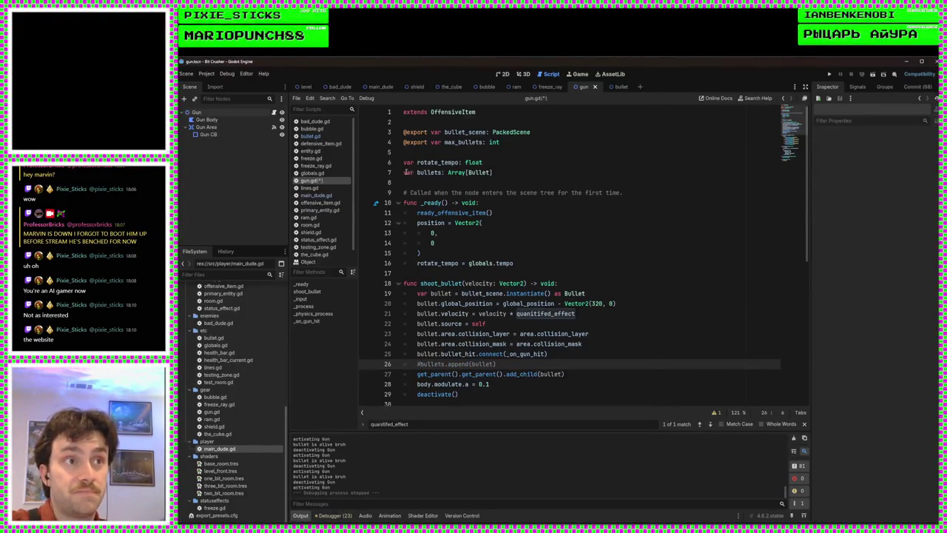
left_click(404, 171)
type("#")
left_click(532, 216)
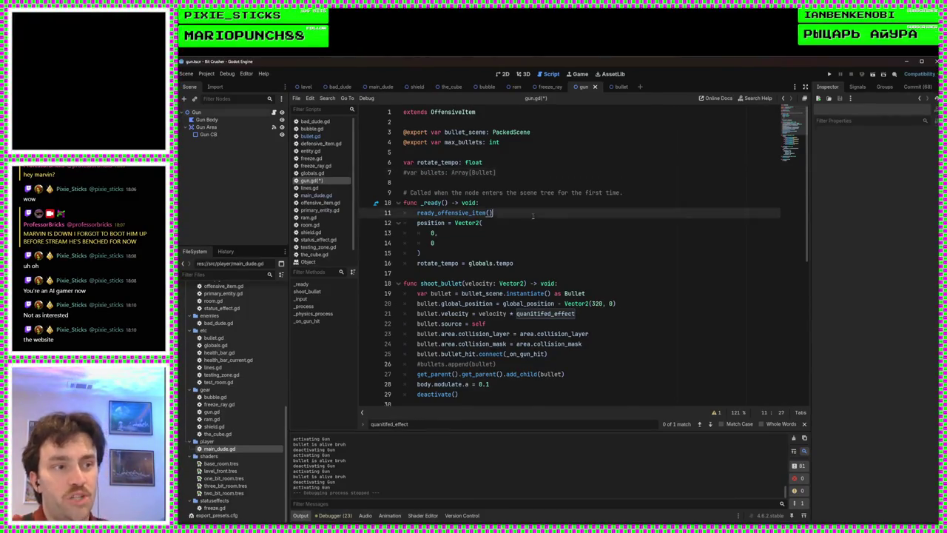
scroll(532, 216, "down", 6)
left_click(545, 236)
key("ctrl+s")
scroll(545, 238, "down", 3)
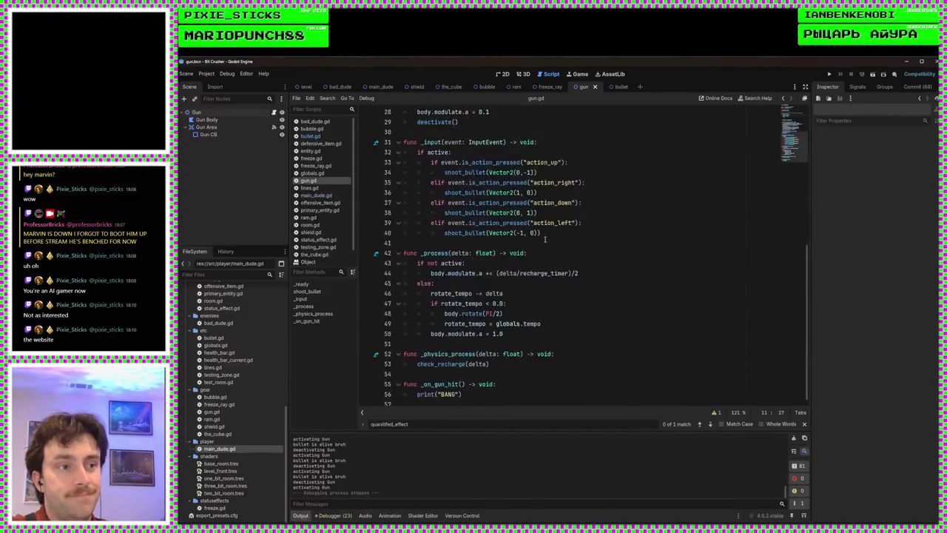
left_click(829, 75)
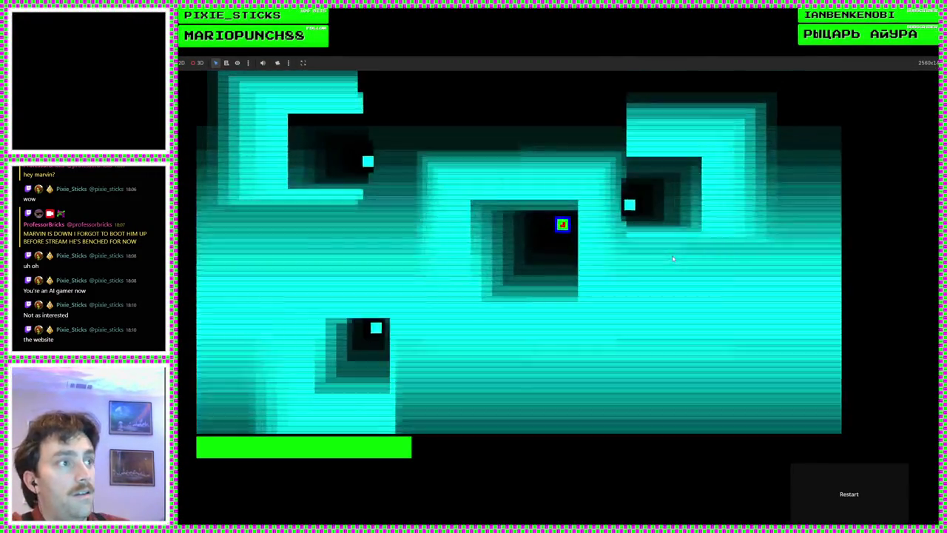
key("s")
key("a")
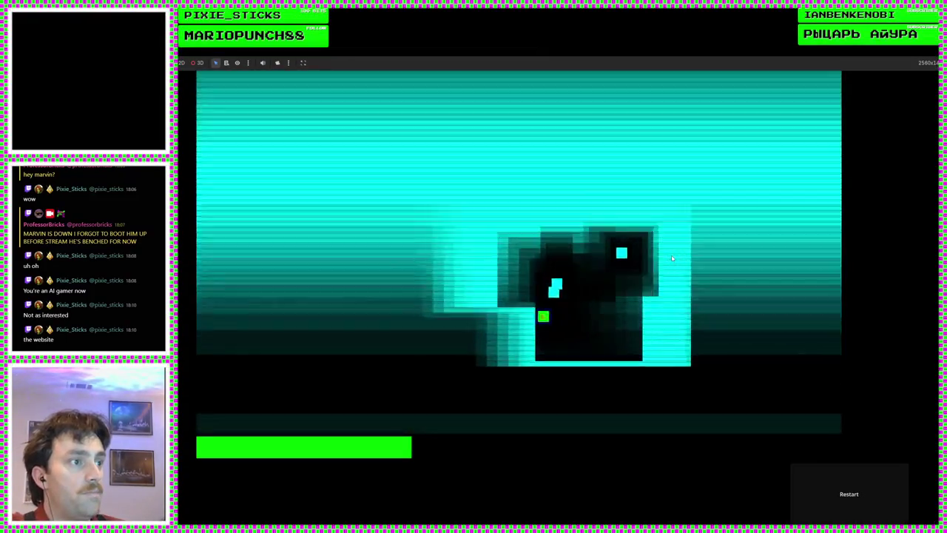
key("d")
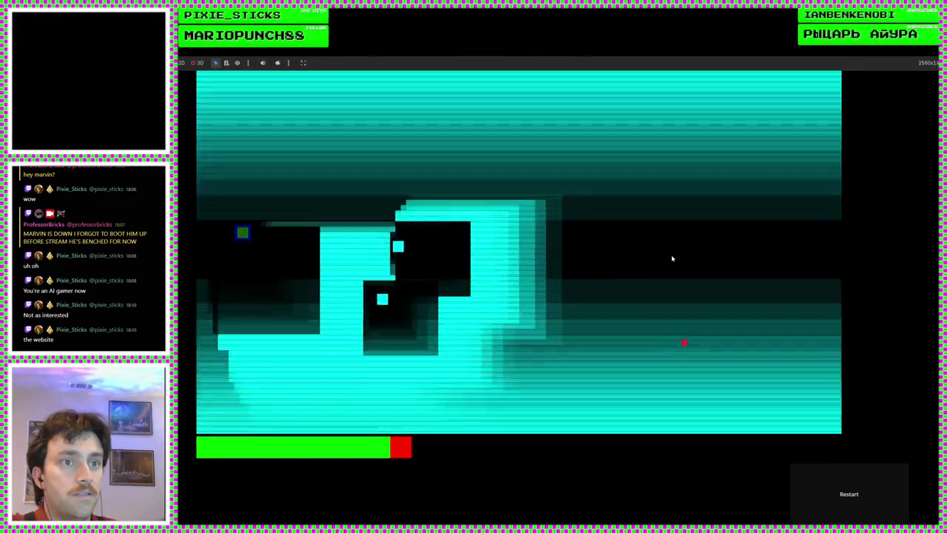
key("a")
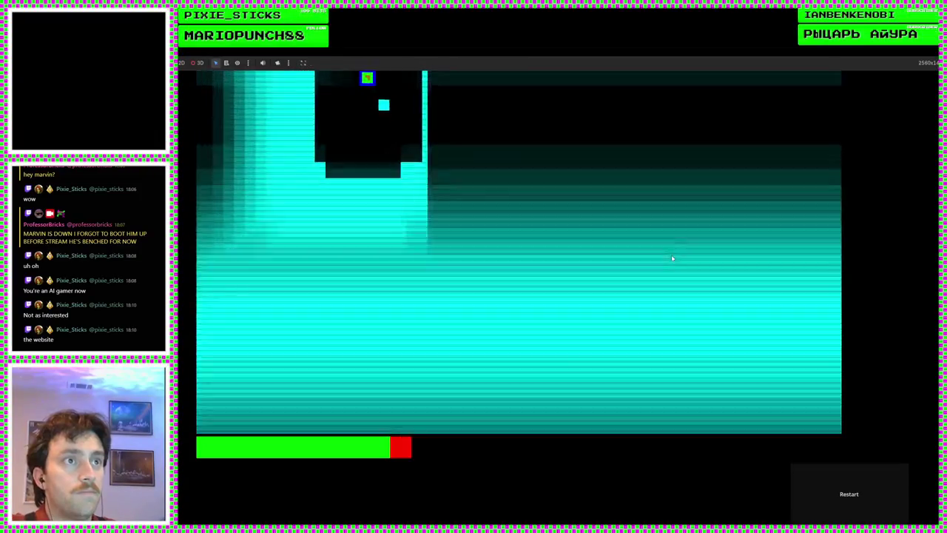
key("d")
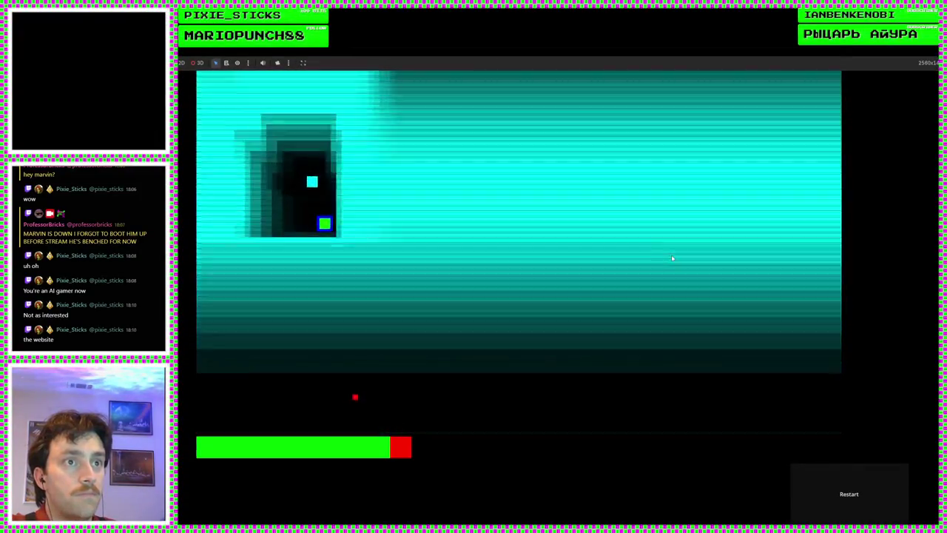
key("d")
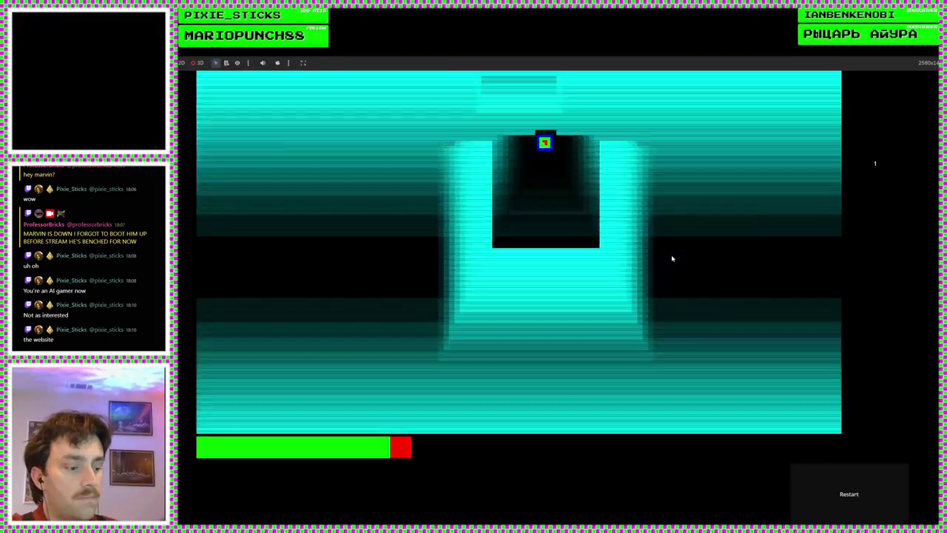
key("w")
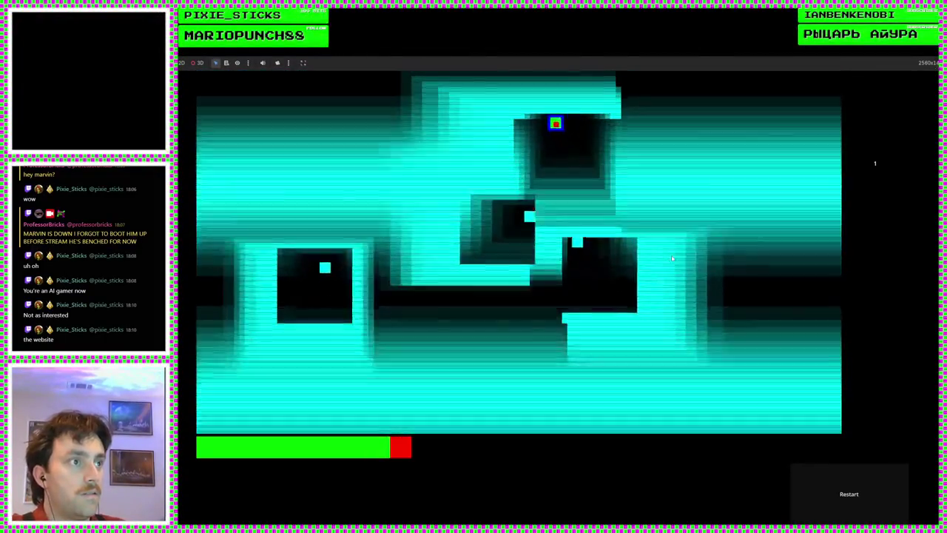
key("a")
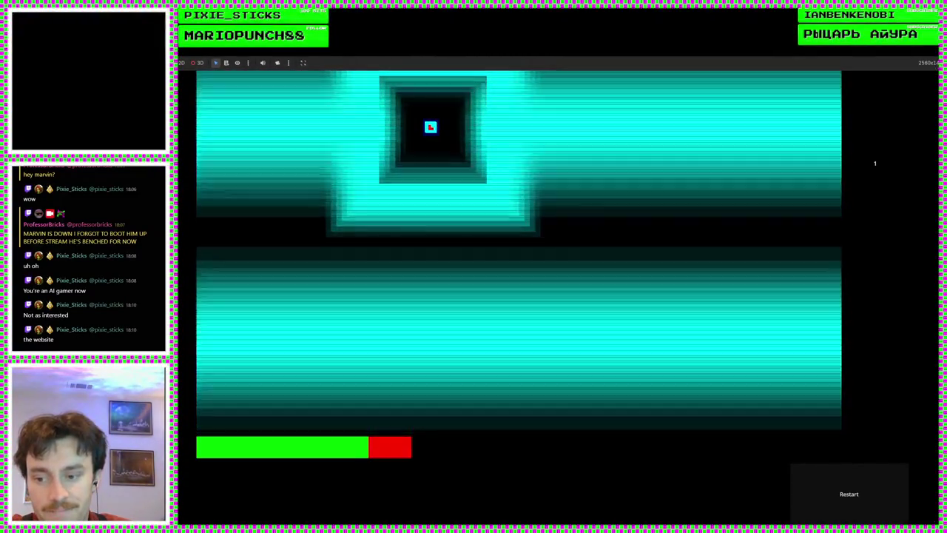
key("F8")
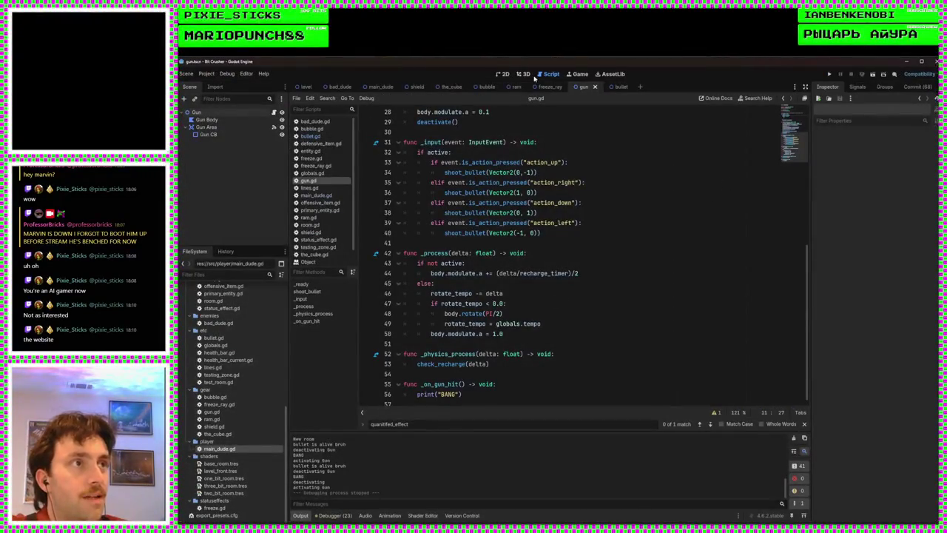
In the 2D view, set the Gun node's Recharge Timer to 0.5 and run the project
left_click(505, 76)
left_click(196, 113)
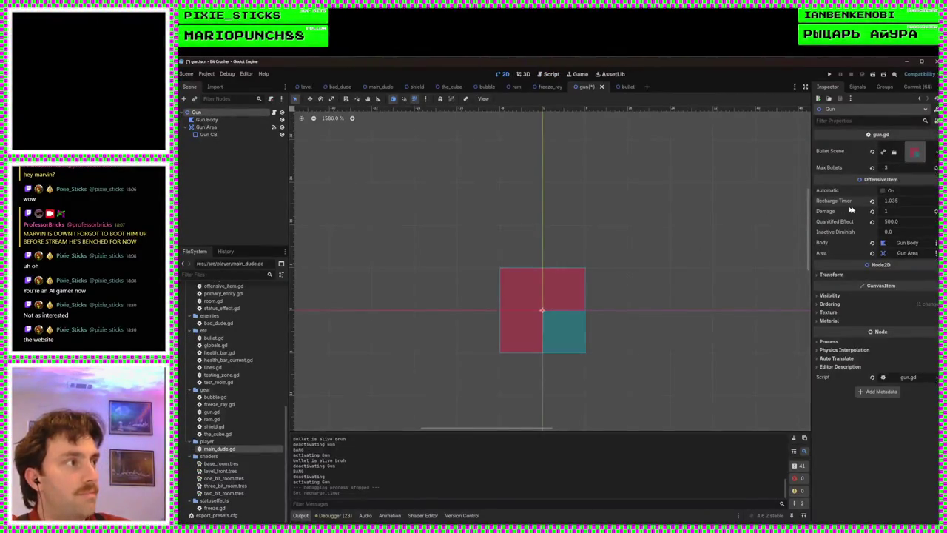
left_click(892, 201)
type("0.")
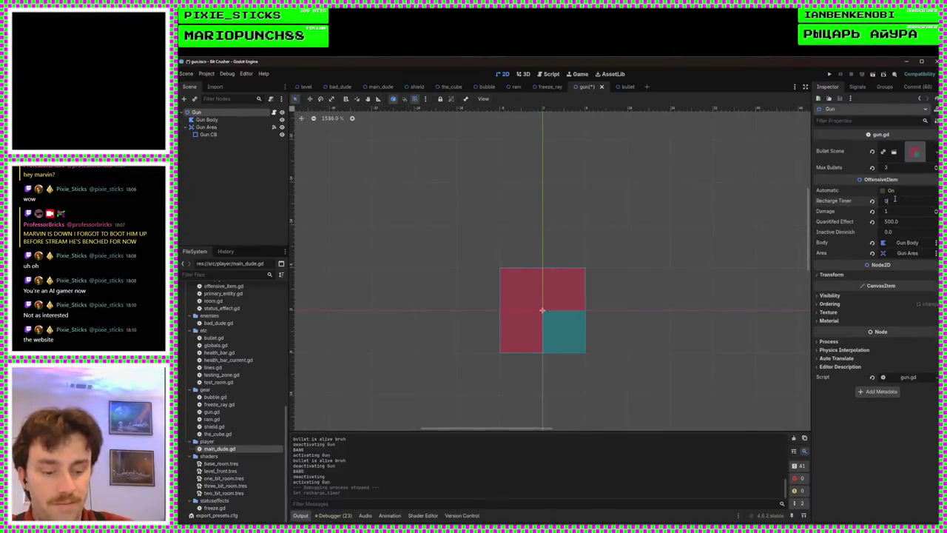
type("5")
key("Return")
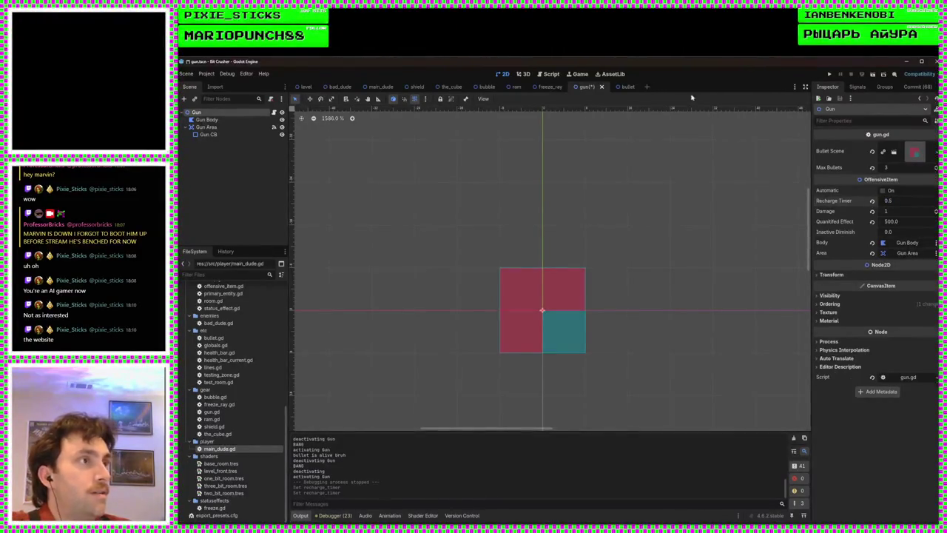
left_click(829, 75)
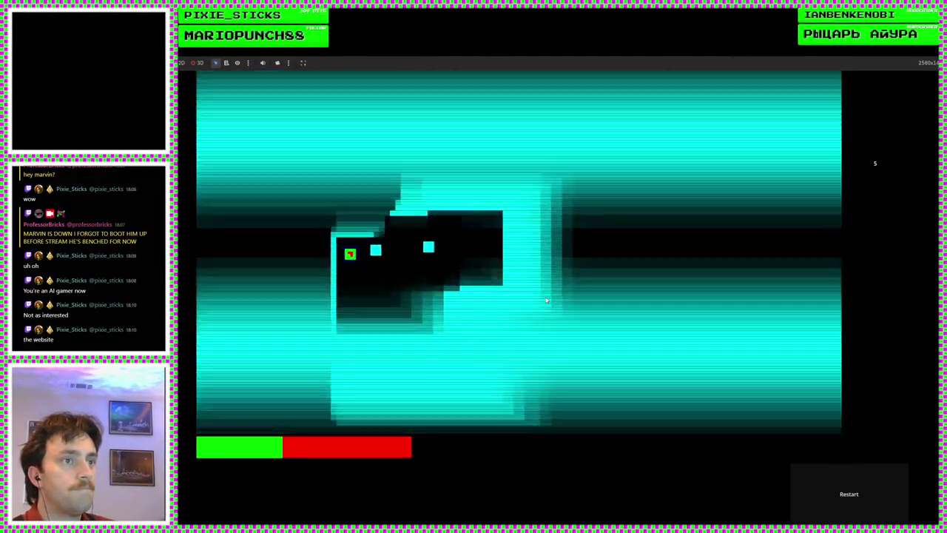
Move the player up, right and down through the maze, then stop the game with F8
key("Up")
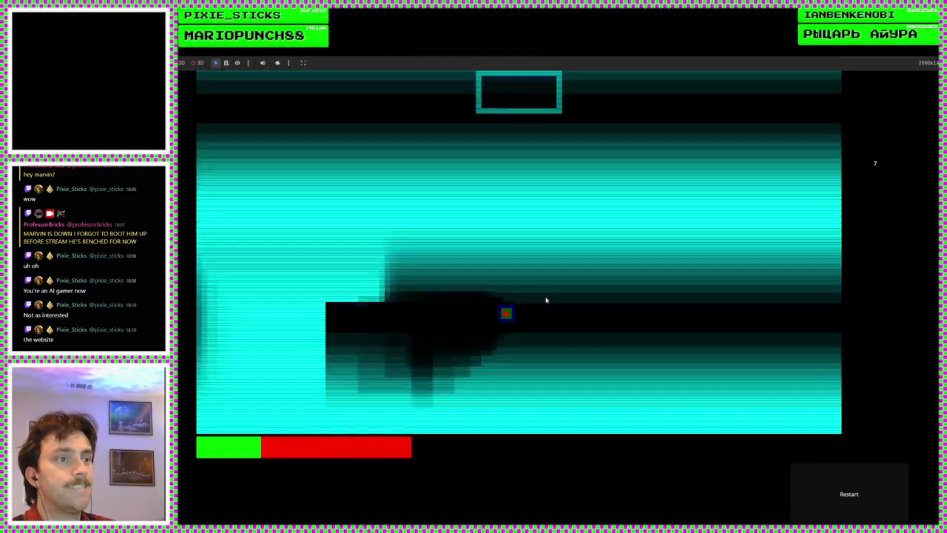
key("Up")
key("Right")
key("Right")
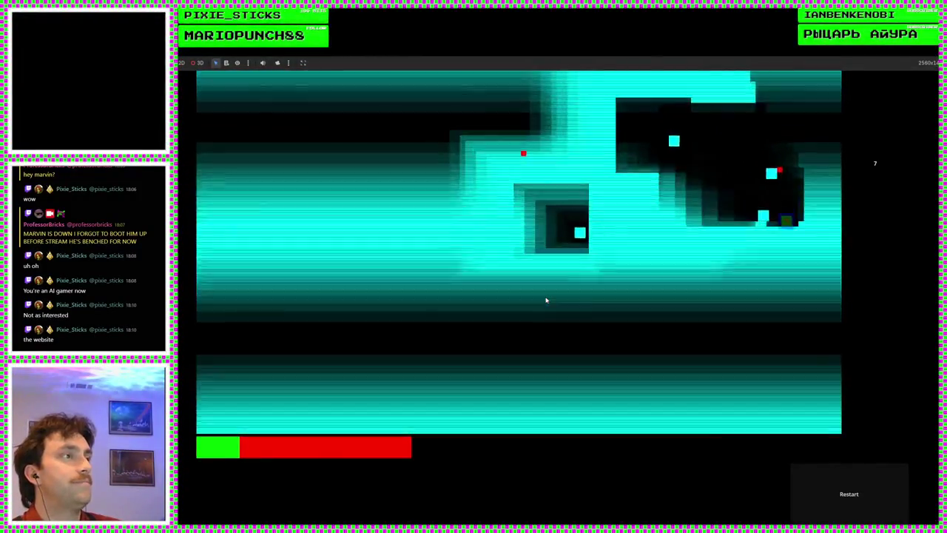
key("Down")
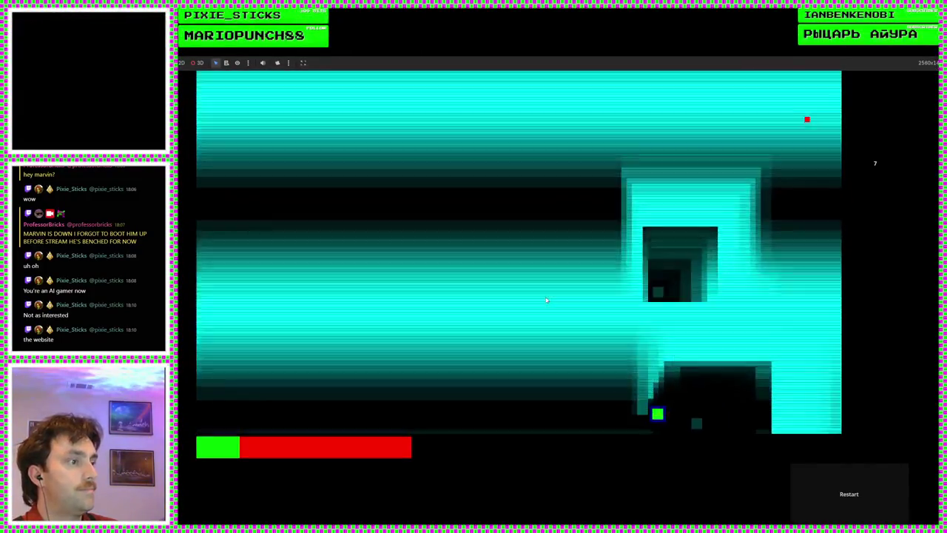
key("Up")
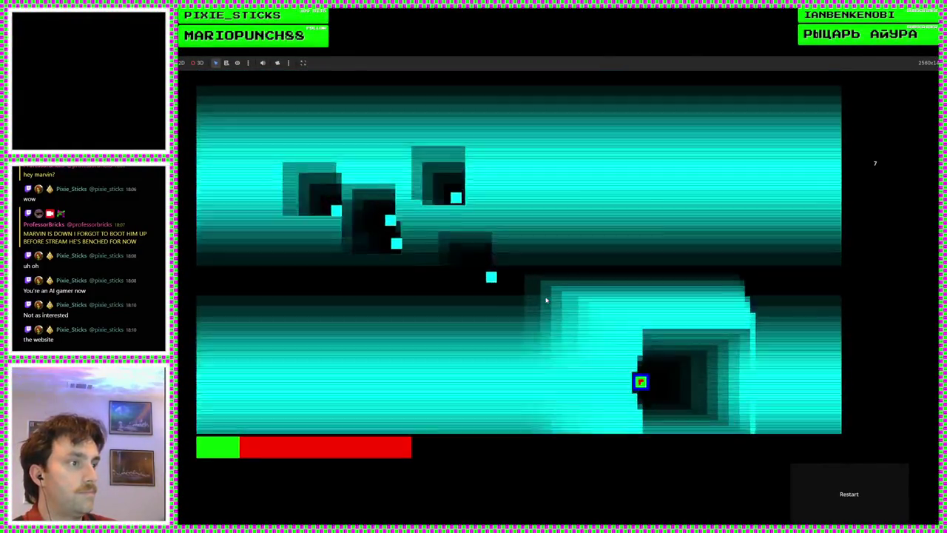
key("Right")
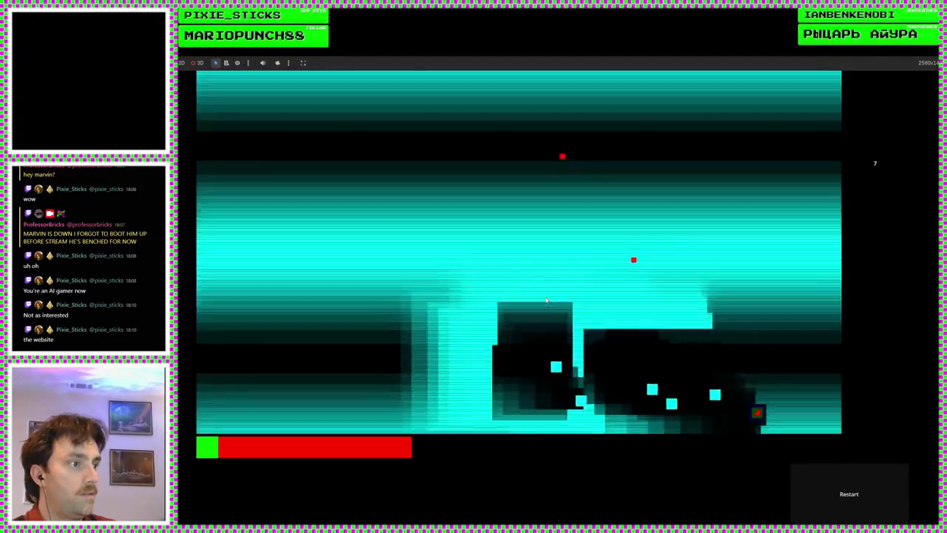
key("Right")
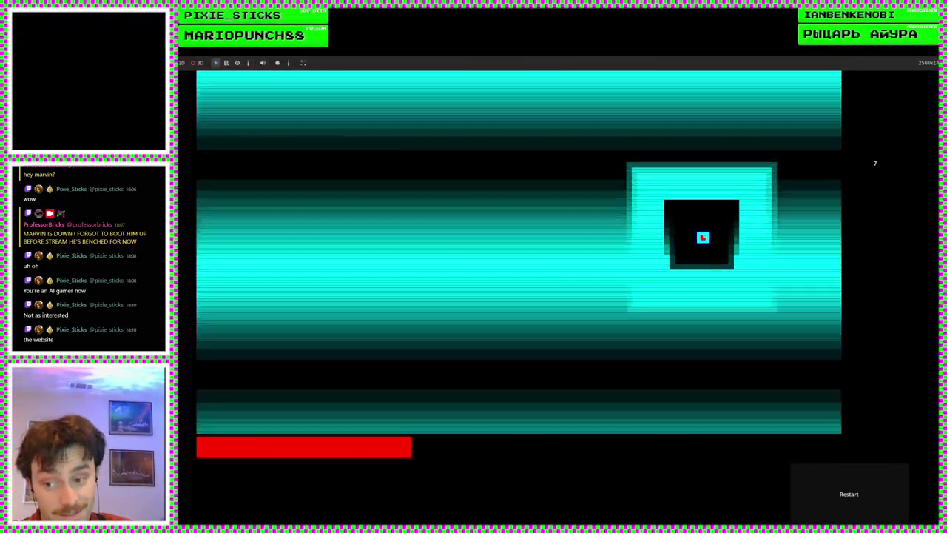
key("F8")
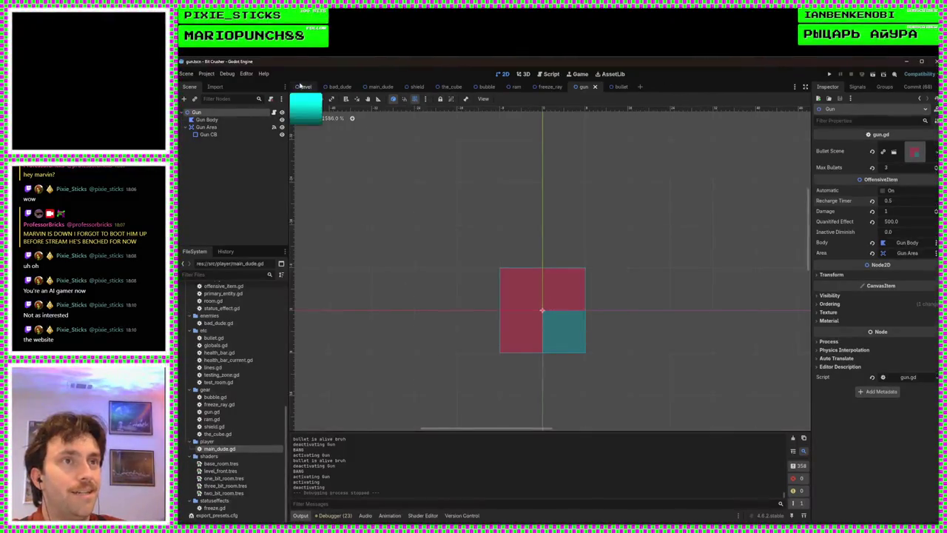
In the level scene, append a 'gun' item to the Offense List after 'ram' and save
left_click(303, 86)
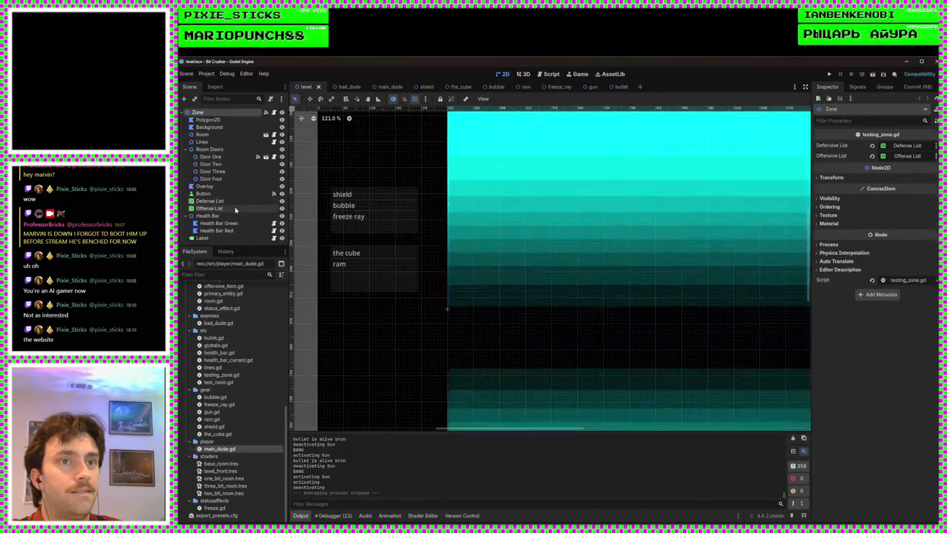
left_click(236, 211)
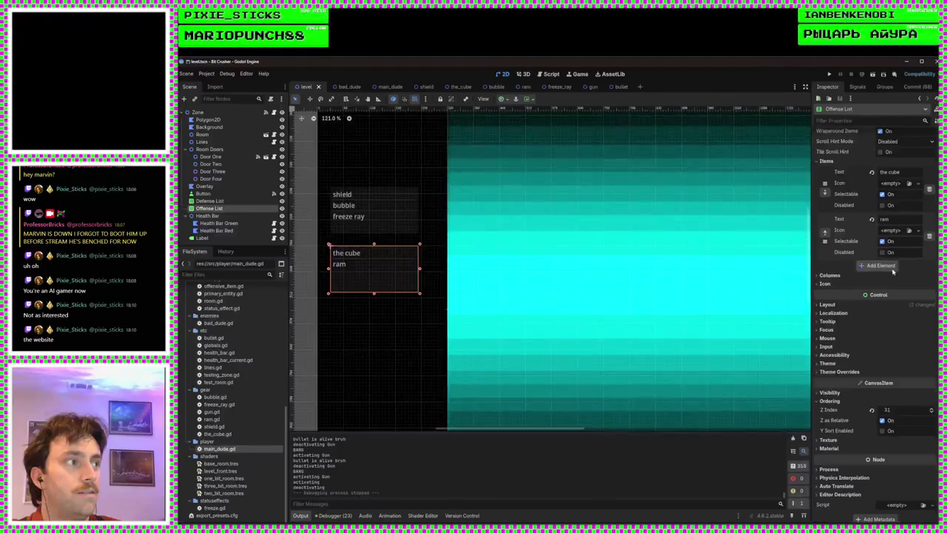
left_click(881, 265)
left_click(892, 266)
type("gun")
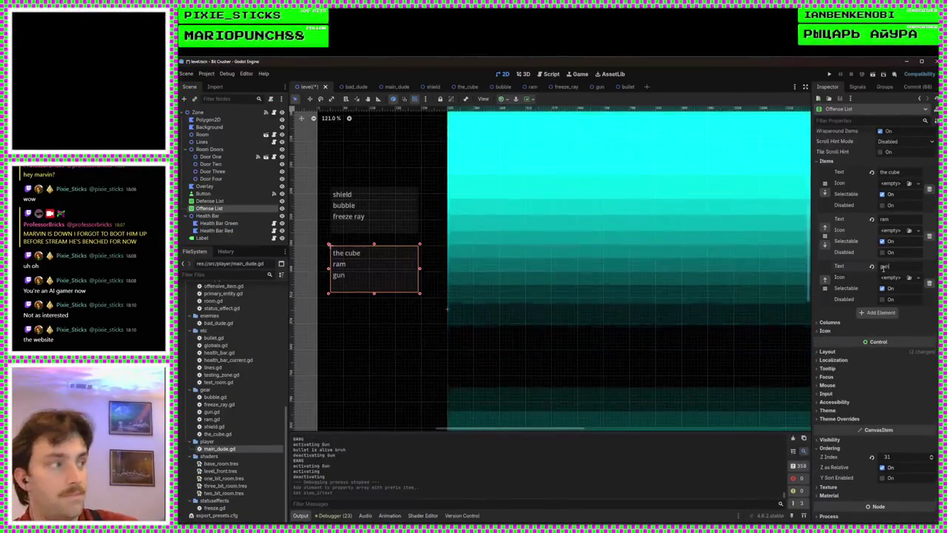
key("ctrl+s")
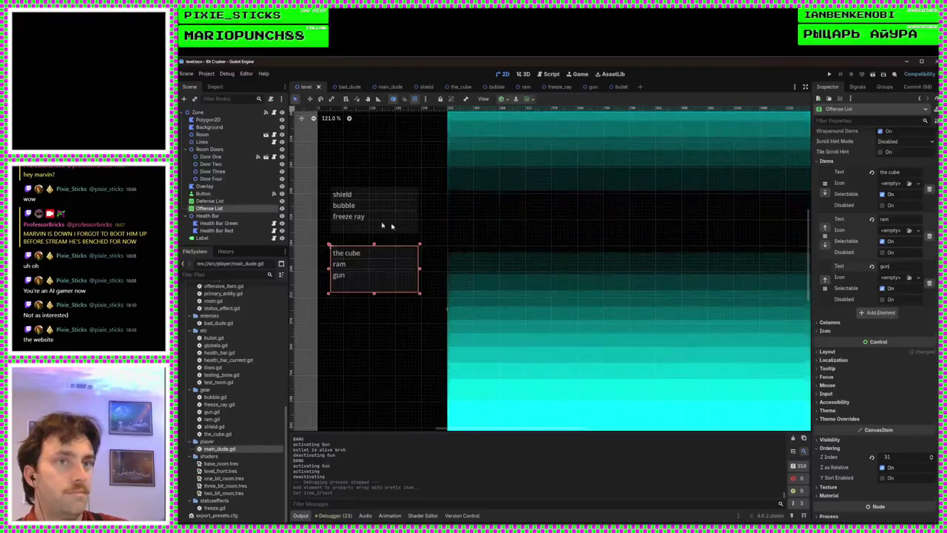
left_click(552, 74)
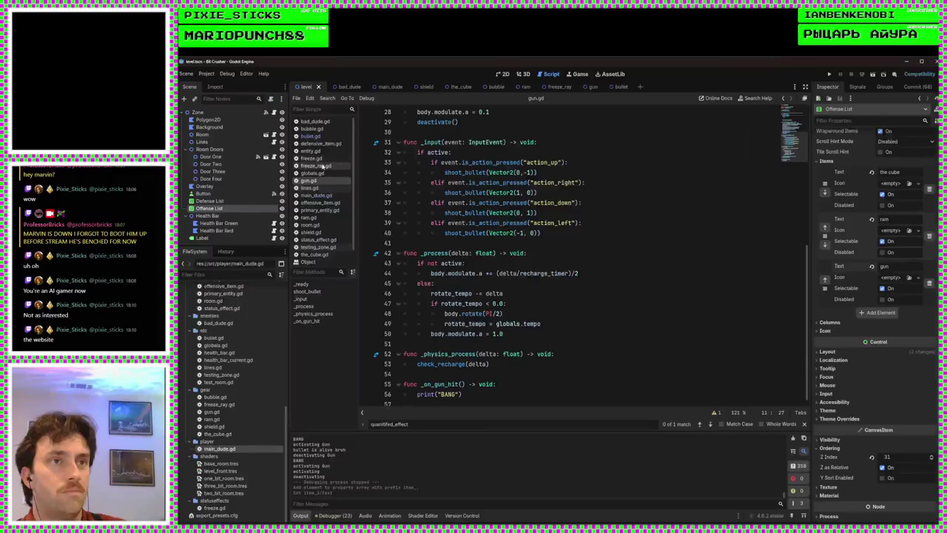
In testing_zone.gd, duplicate the ram branch as a gun branch loading gun.tscn, then run the game
left_click(331, 232)
scroll(554, 273, "down", 15)
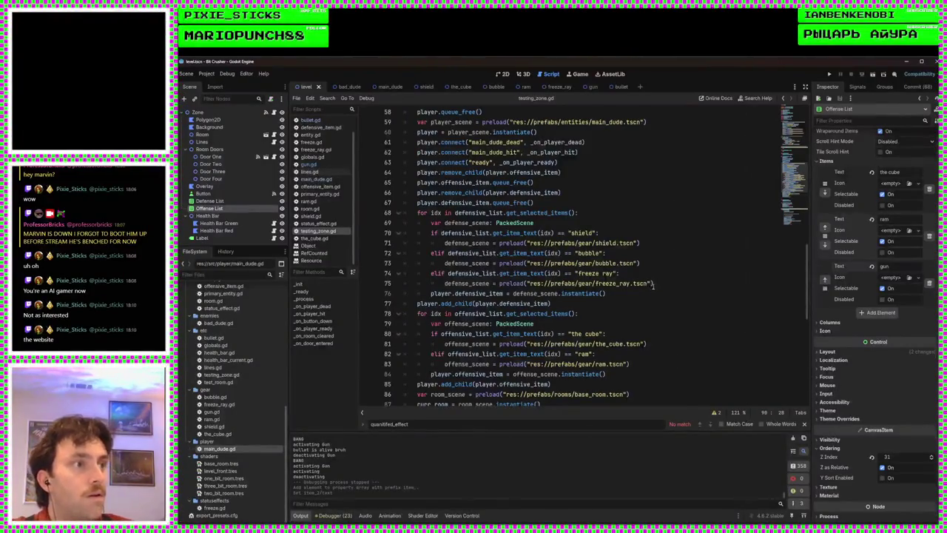
scroll(648, 304, "down", 2)
triple_click(600, 314)
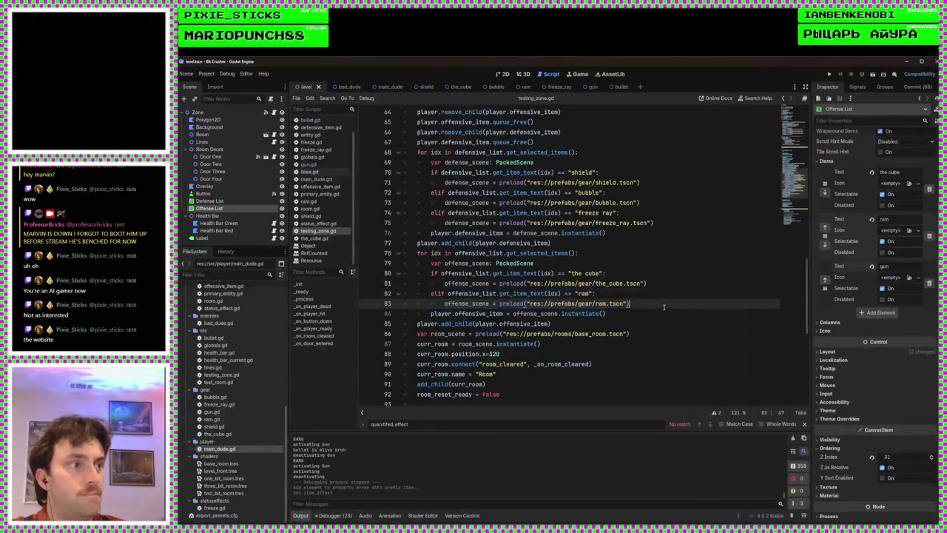
key("Return")
type("elif offensive_list.get_item_text(idx) == \"ram\": \t\t\toffensive_scene = preload(\"res://prefabs/gear/ram.tscn\")")
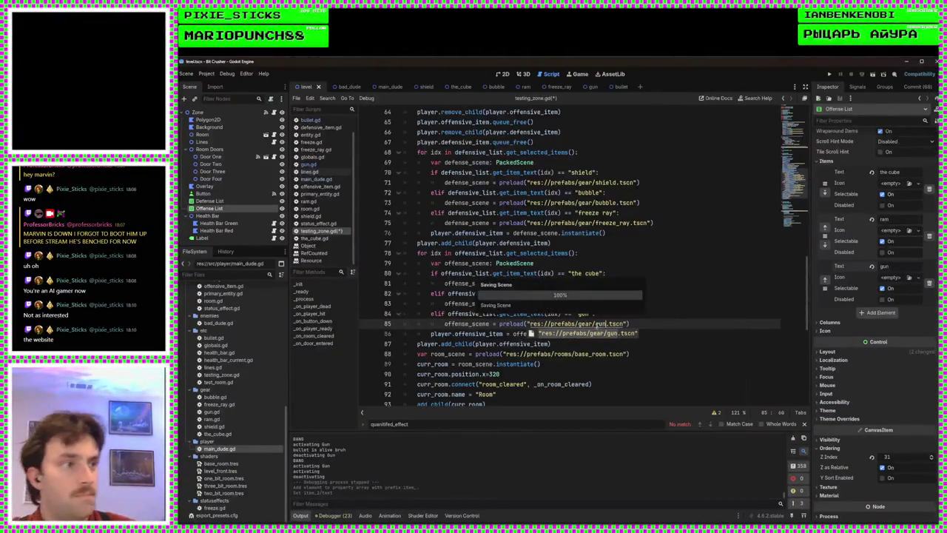
left_click(828, 75)
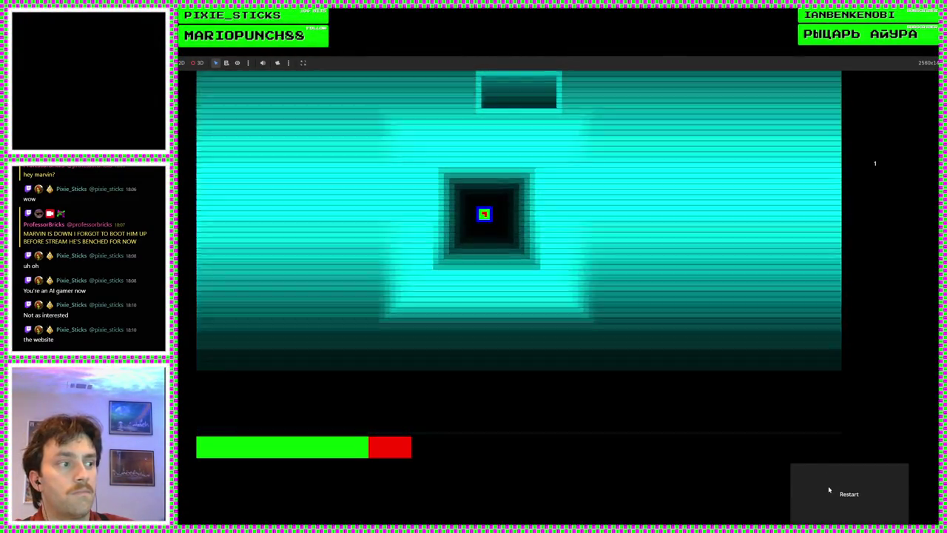
Play through two restarted levels with the gun, then stop the game and switch to Obsidian
left_click(829, 488)
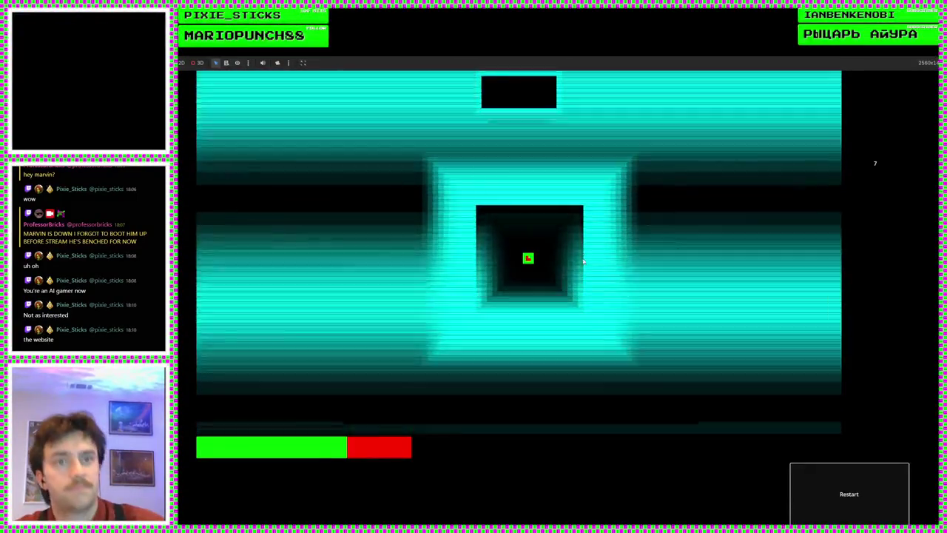
key("w")
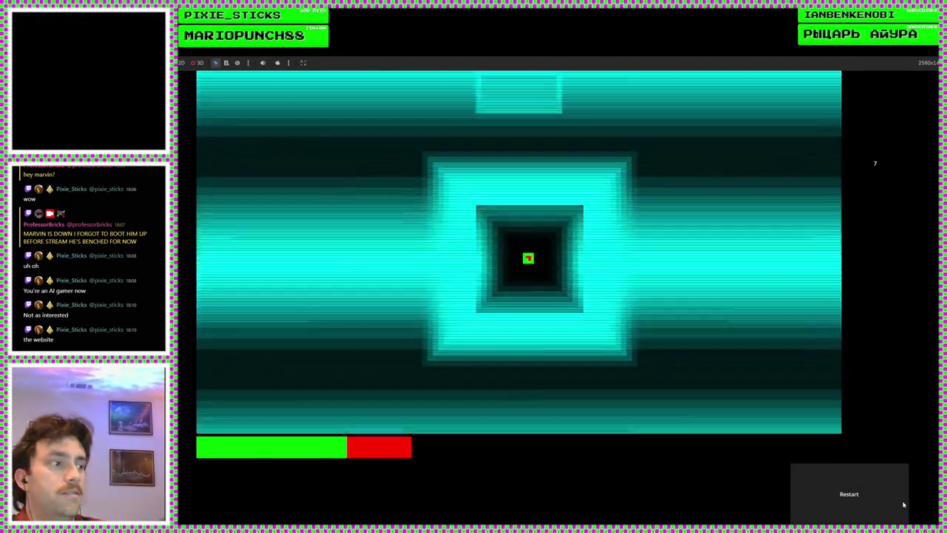
left_click(901, 502)
key("w")
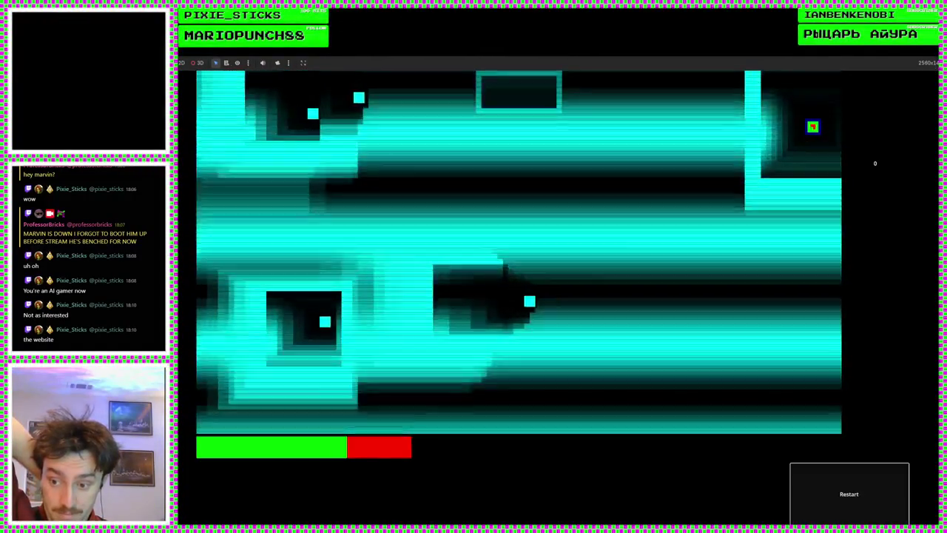
key("F8")
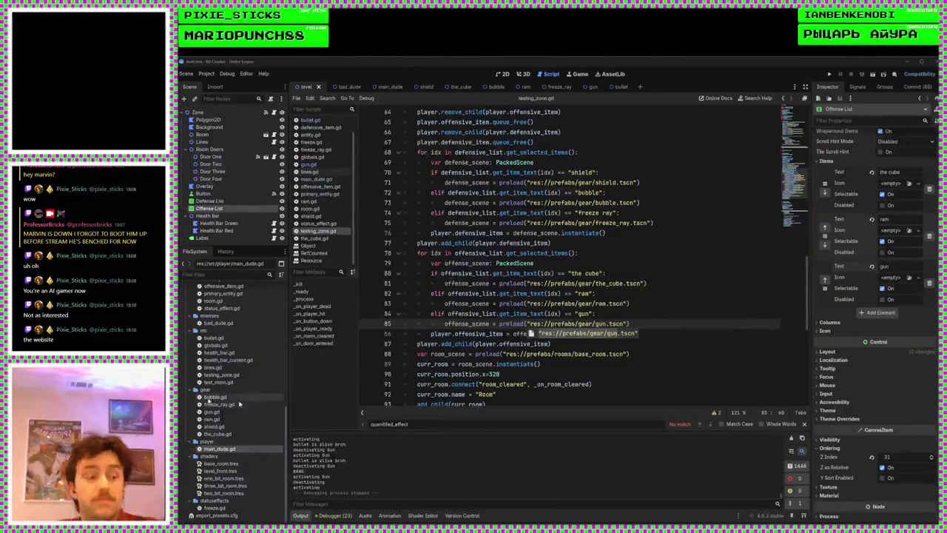
key("alt+Tab")
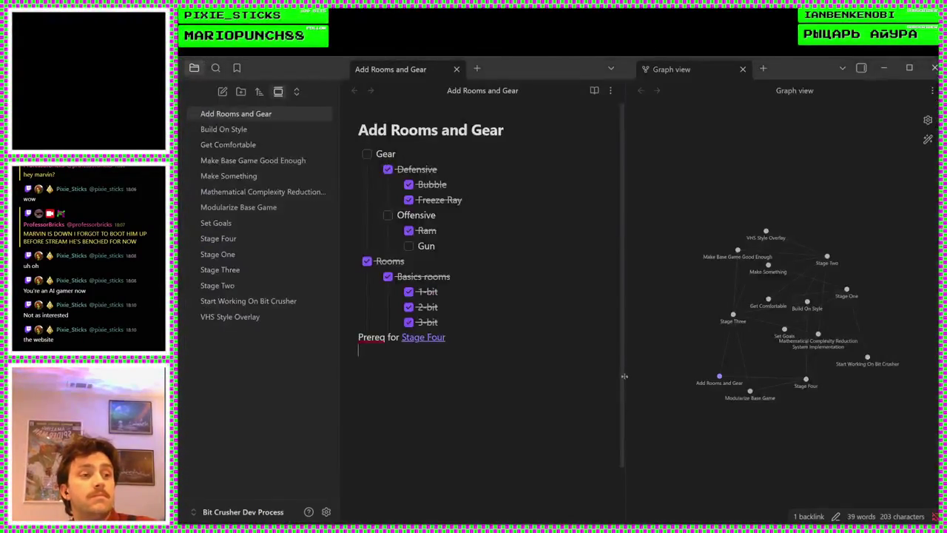
Tick Gun, Offensive and Gear in the checklist, then fold the Gear and Rooms lists
left_click(409, 246)
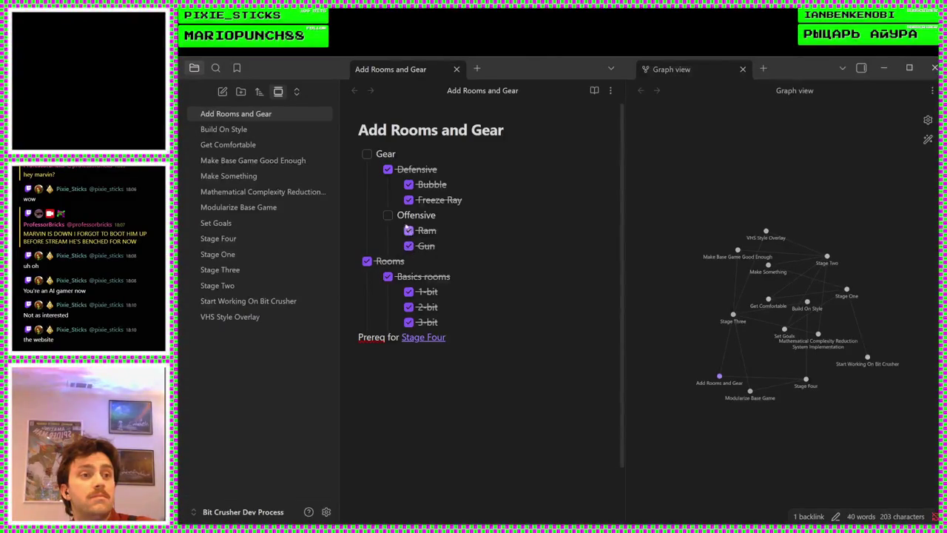
left_click(388, 215)
left_click(367, 154)
left_click(367, 154)
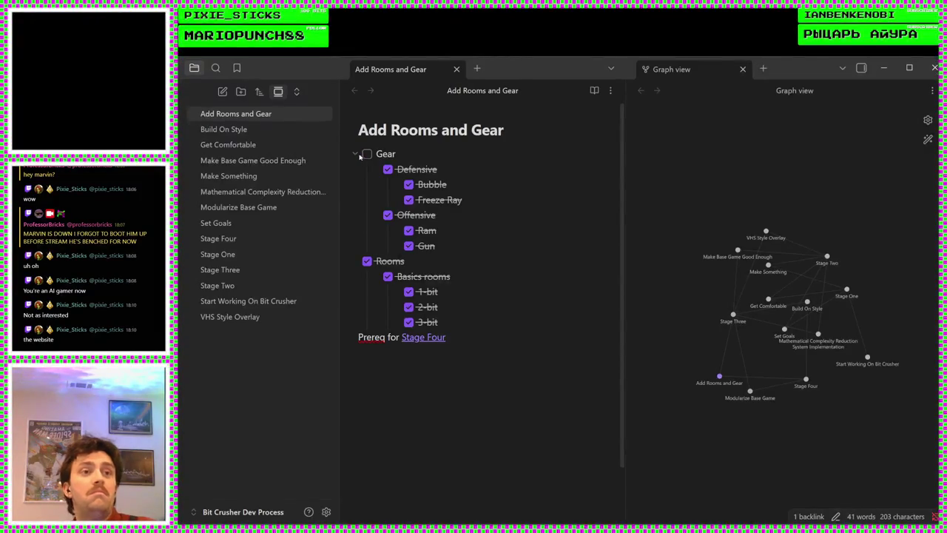
left_click(367, 154)
left_click(356, 154)
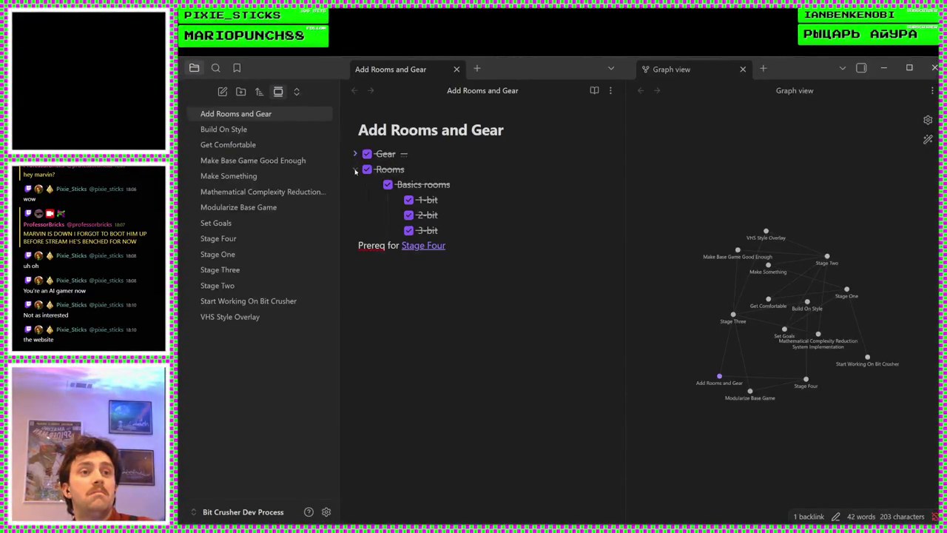
left_click(355, 169)
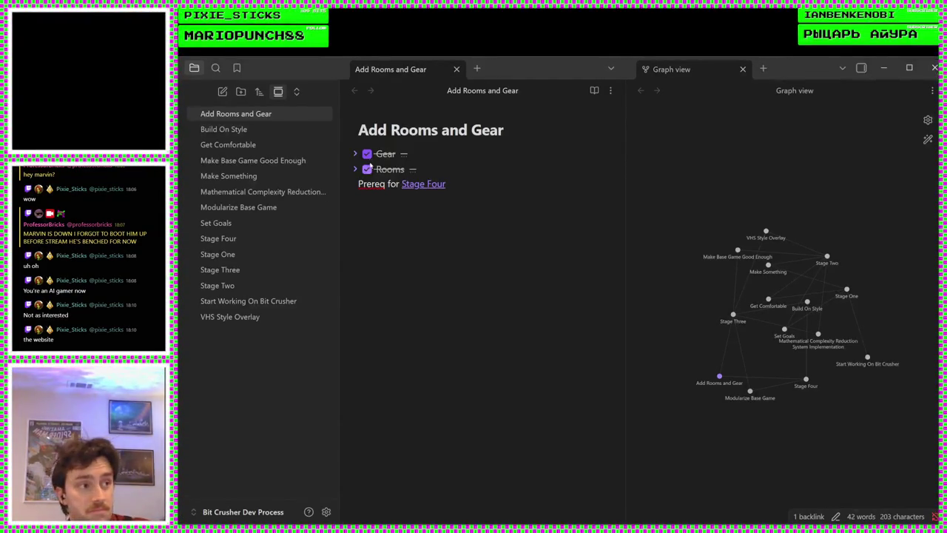
Move between the Add Rooms and Gear and Build On Style notes, then return to Godot
left_click(265, 125)
left_click(265, 115)
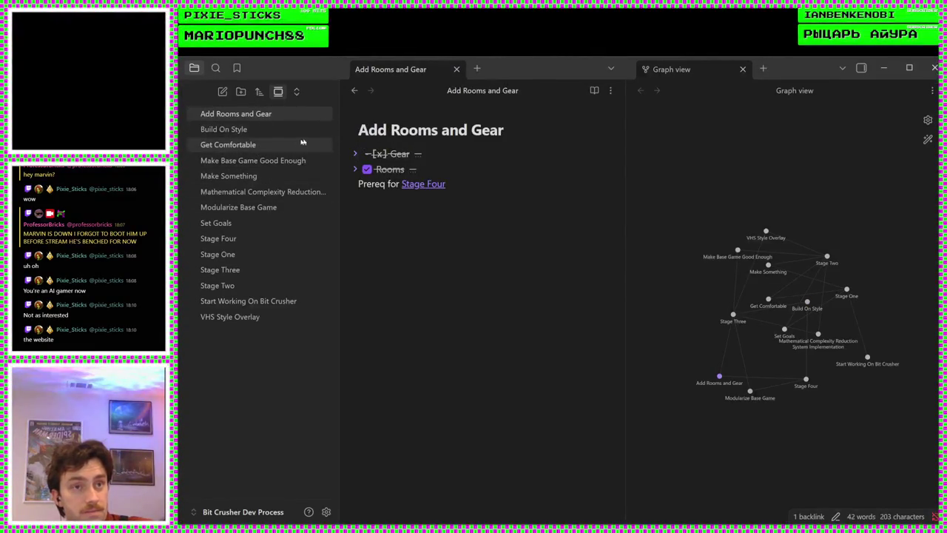
left_click(455, 208)
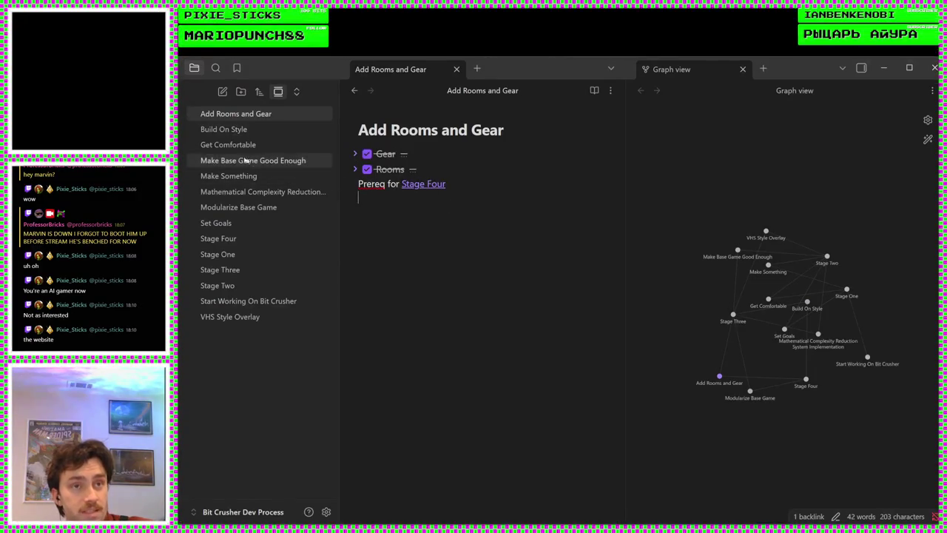
left_click(205, 128)
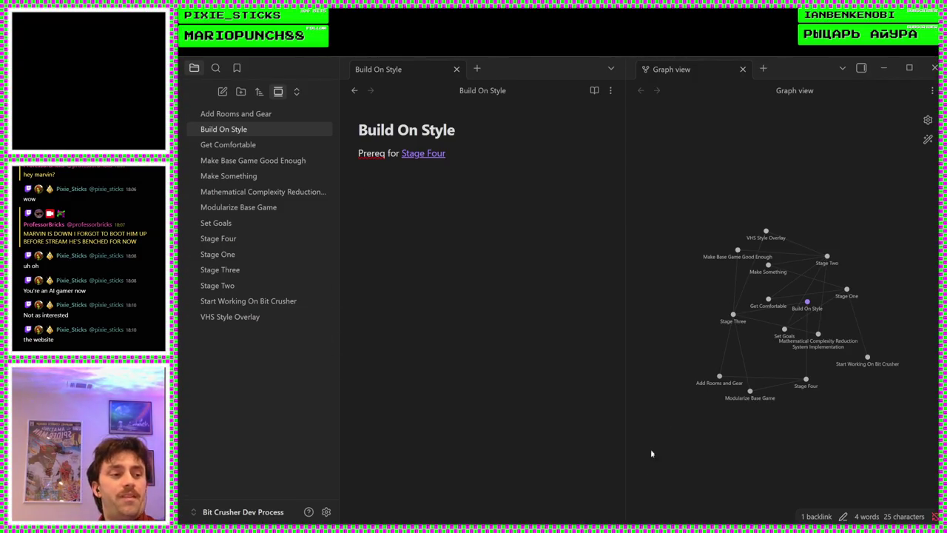
key("alt+Tab")
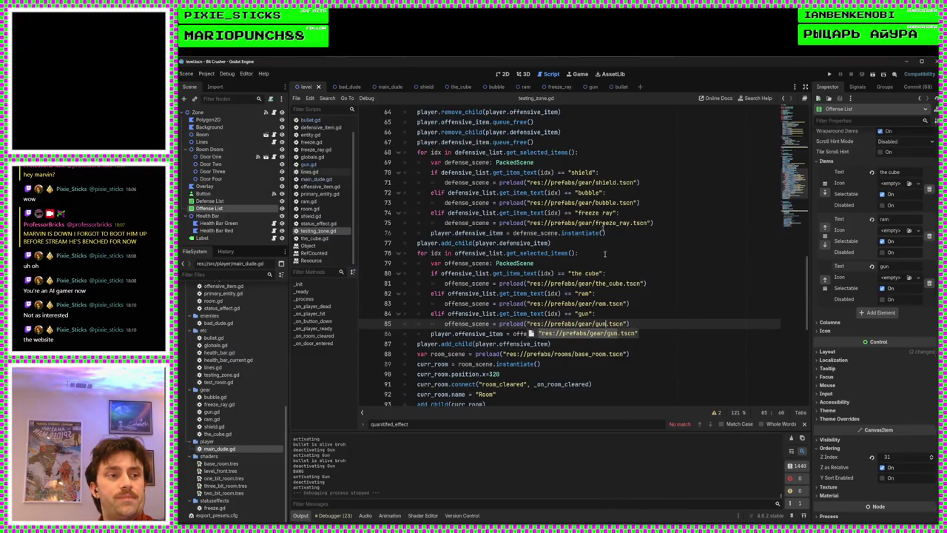